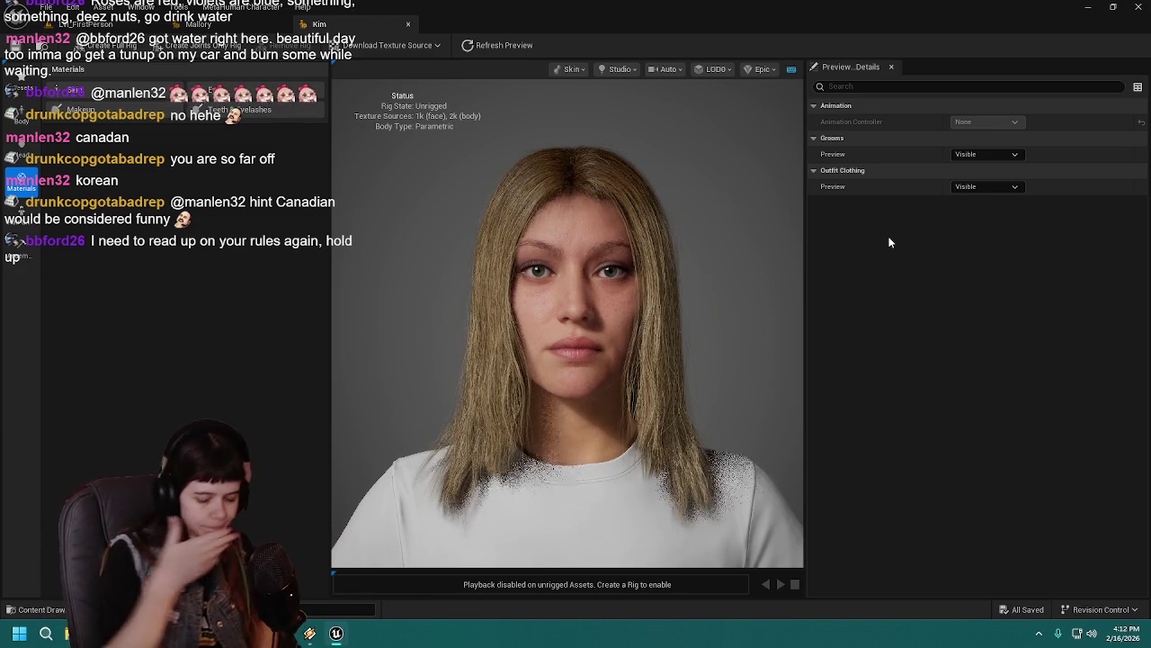
Step: Open the Body category to show Kim's blend circle and body preset thumbnails
scroll(607, 298, "down", 2)
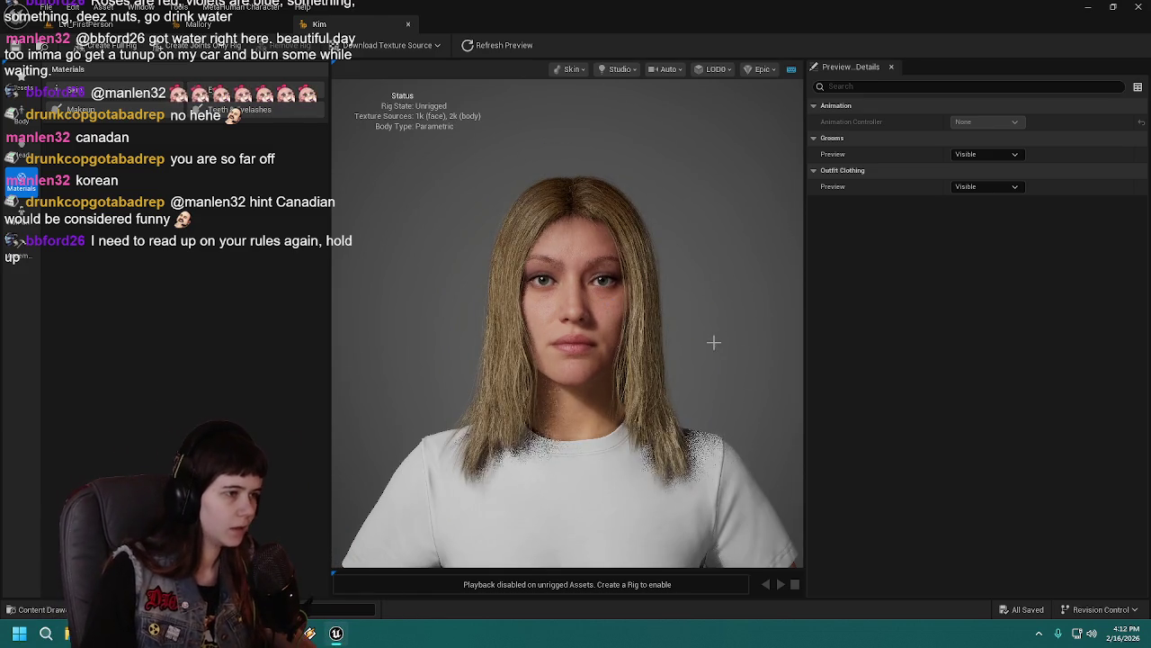
scroll(715, 347, "up", 2)
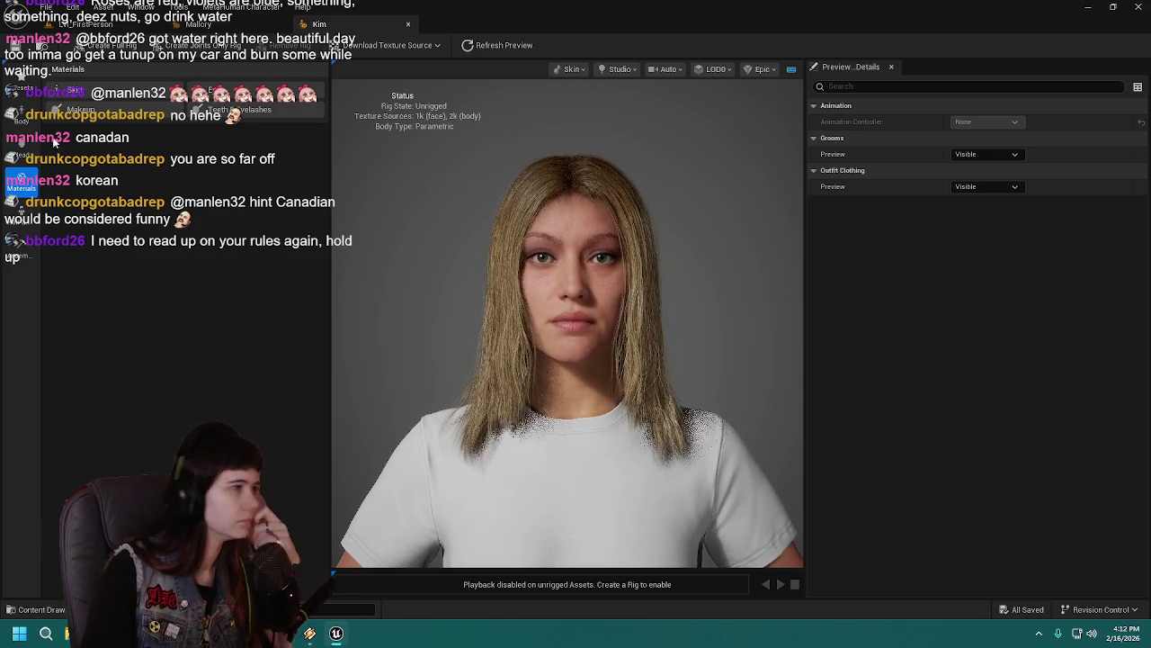
left_click(20, 116)
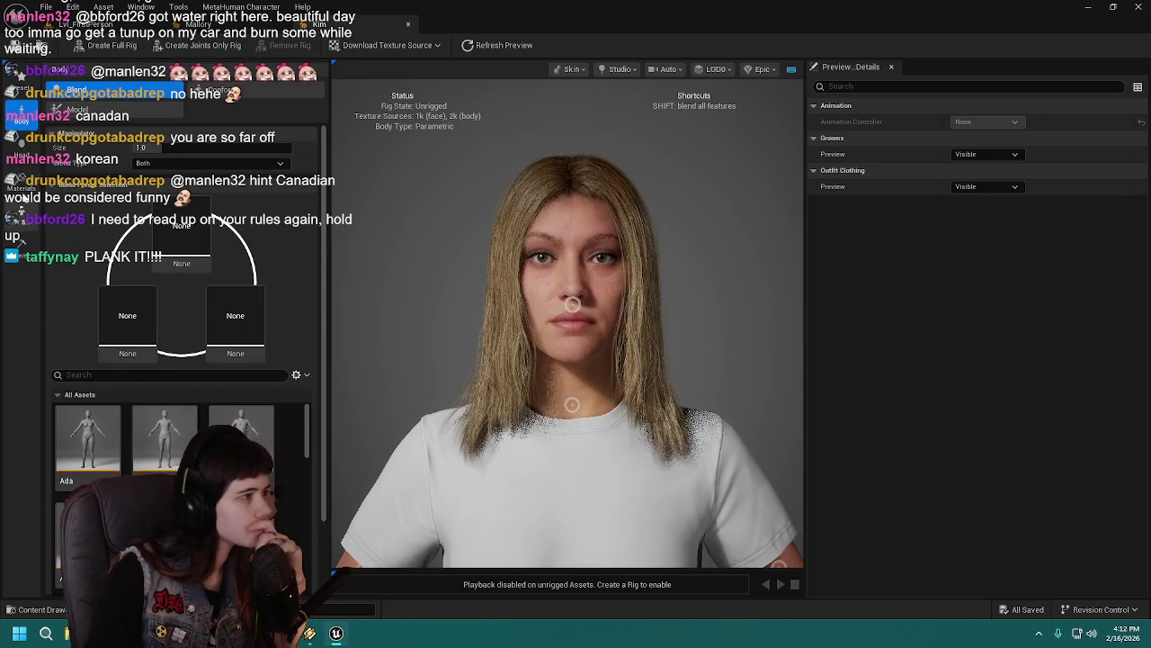
Step: Bring up the Materials eye presets and iris settings for Kim
left_click(21, 187)
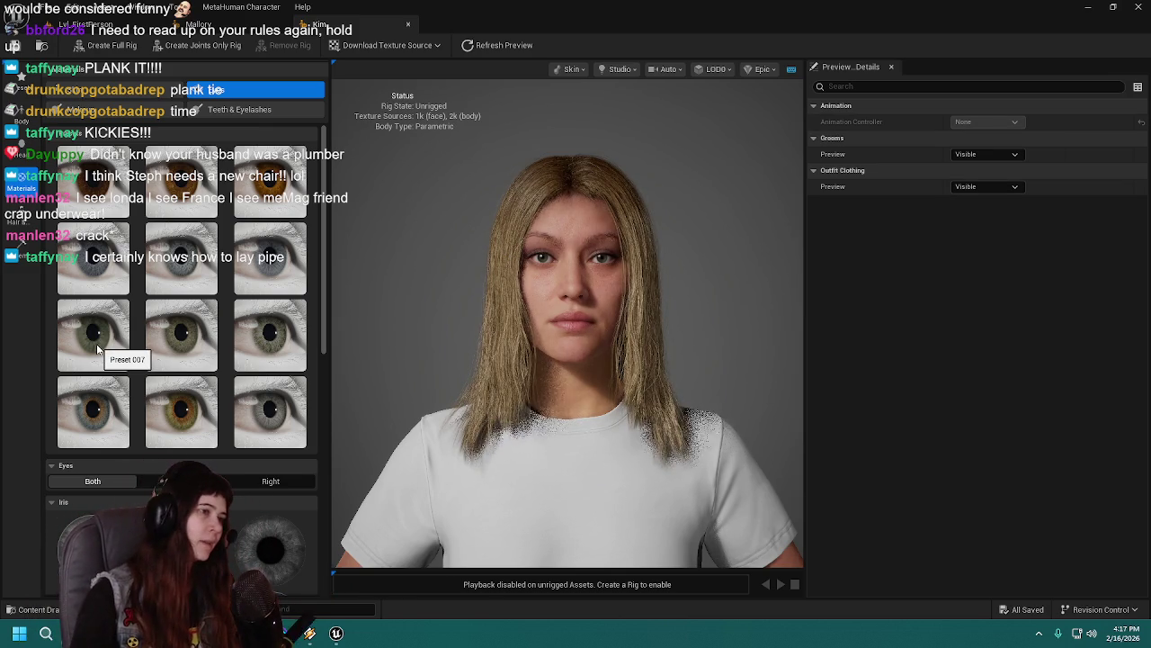
scroll(430, 253, "down", 1)
scroll(430, 253, "up", 3)
scroll(432, 255, "down", 3)
scroll(432, 255, "up", 1)
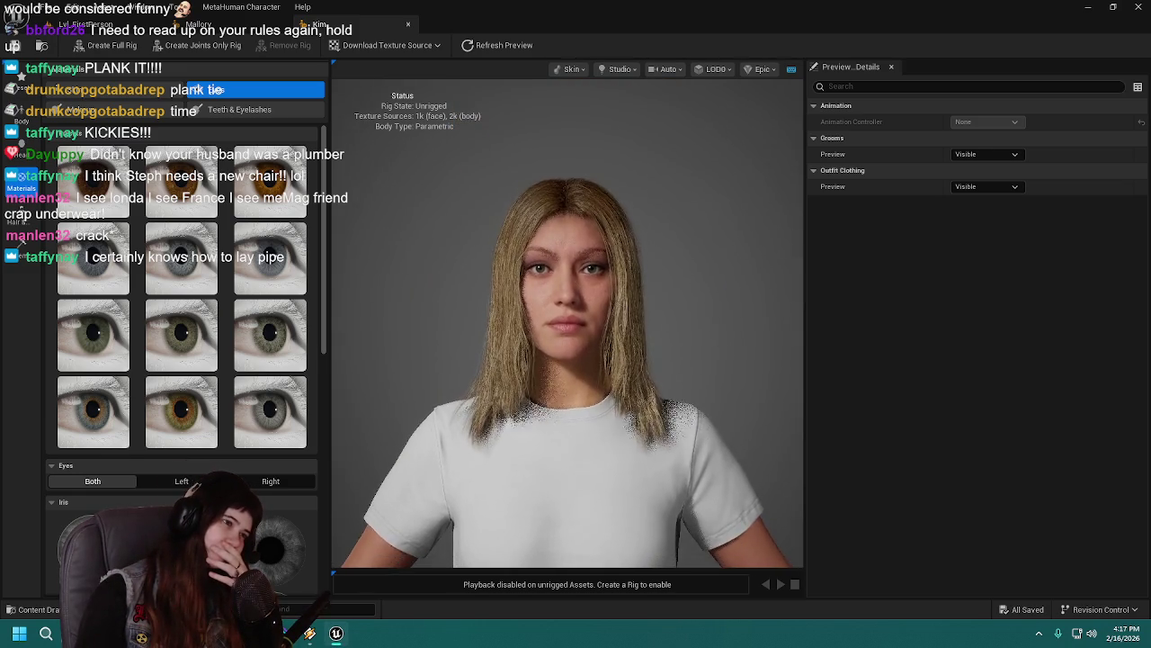
scroll(404, 270, "up", 5)
scroll(404, 270, "down", 4)
scroll(397, 259, "up", 2)
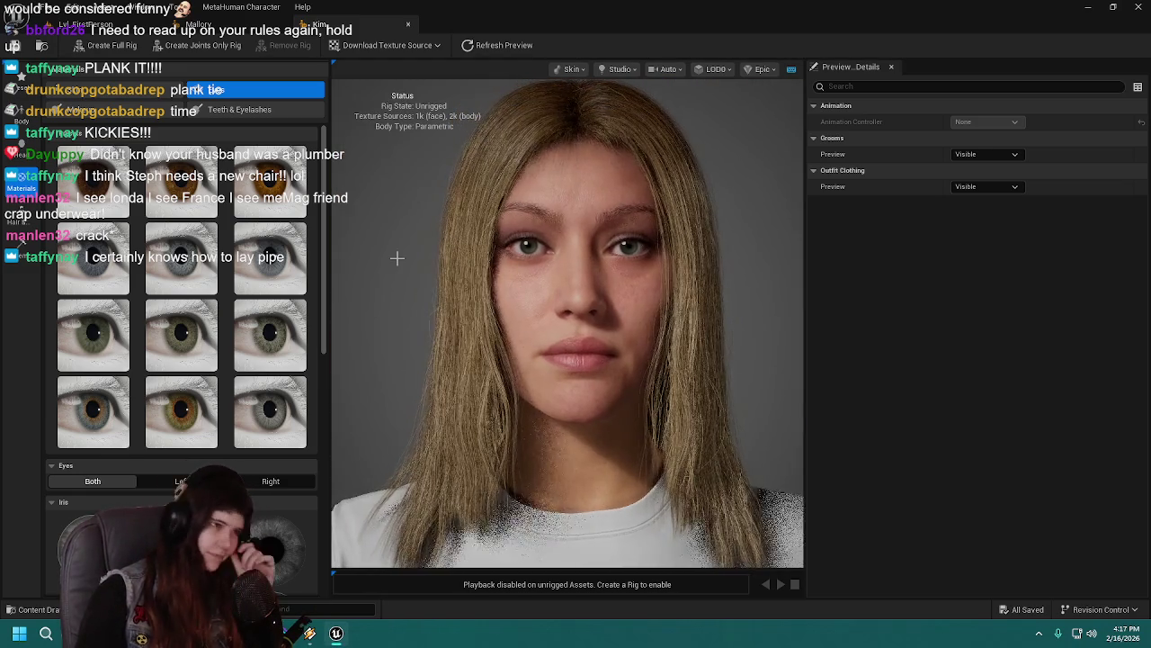
scroll(397, 259, "down", 2)
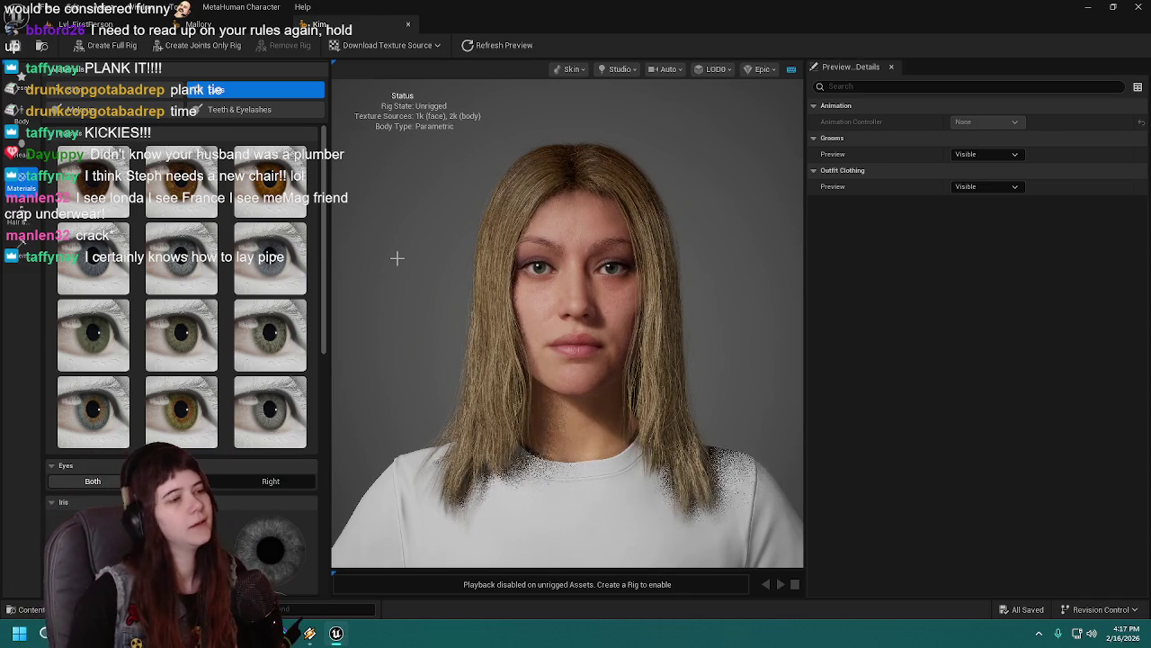
left_click_drag(385, 261, 394, 290)
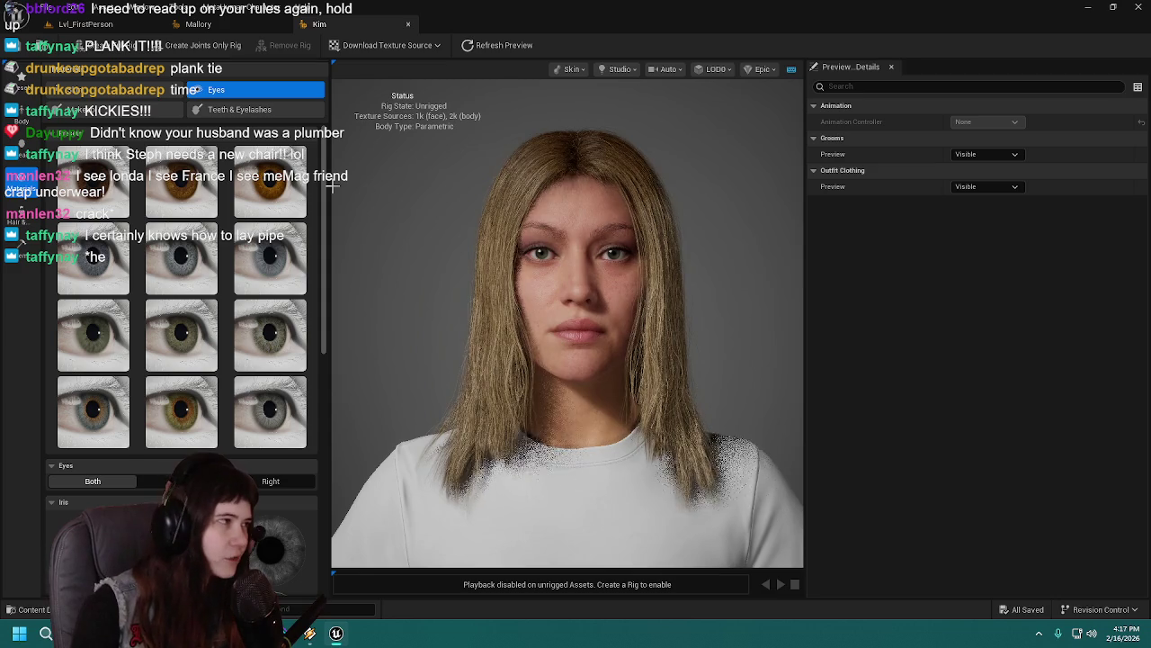
Step: Open the skin texture settings and raise Body Texture Index from 106 to 107
left_click(121, 90)
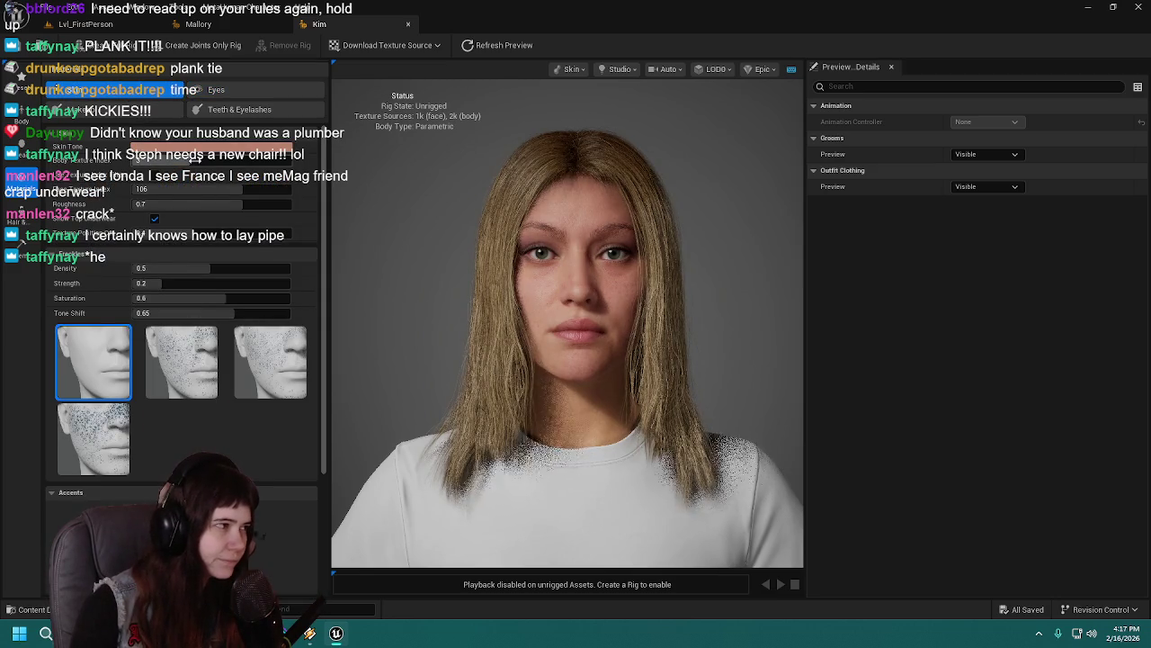
mouse_move(237, 187)
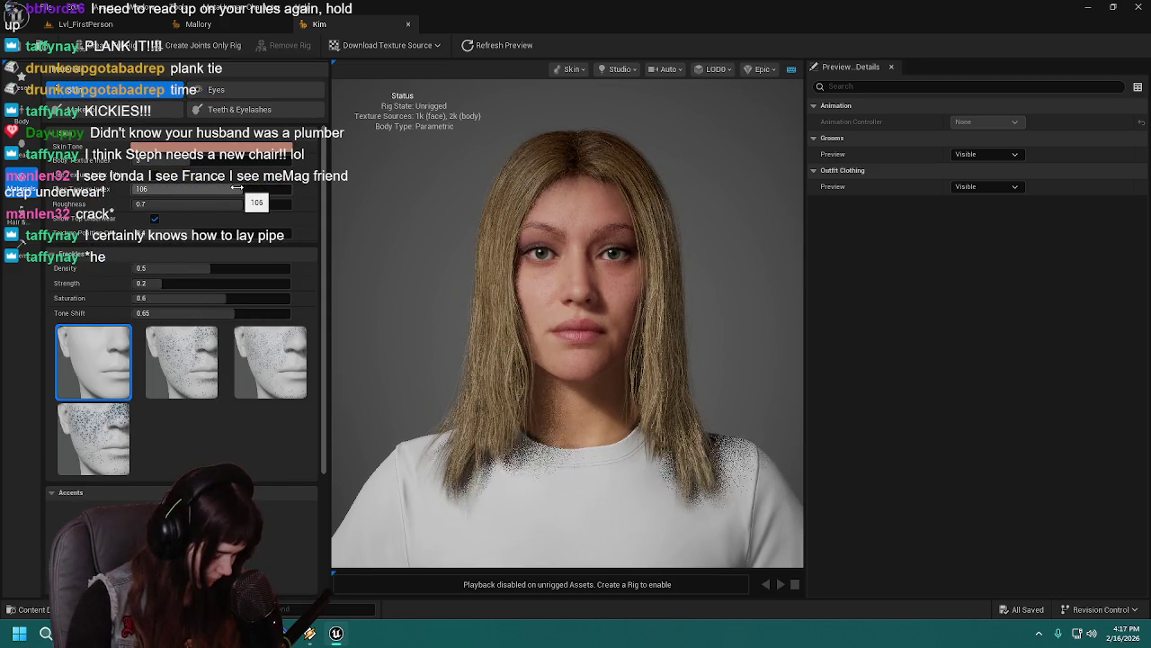
left_click_drag(237, 188, 257, 189)
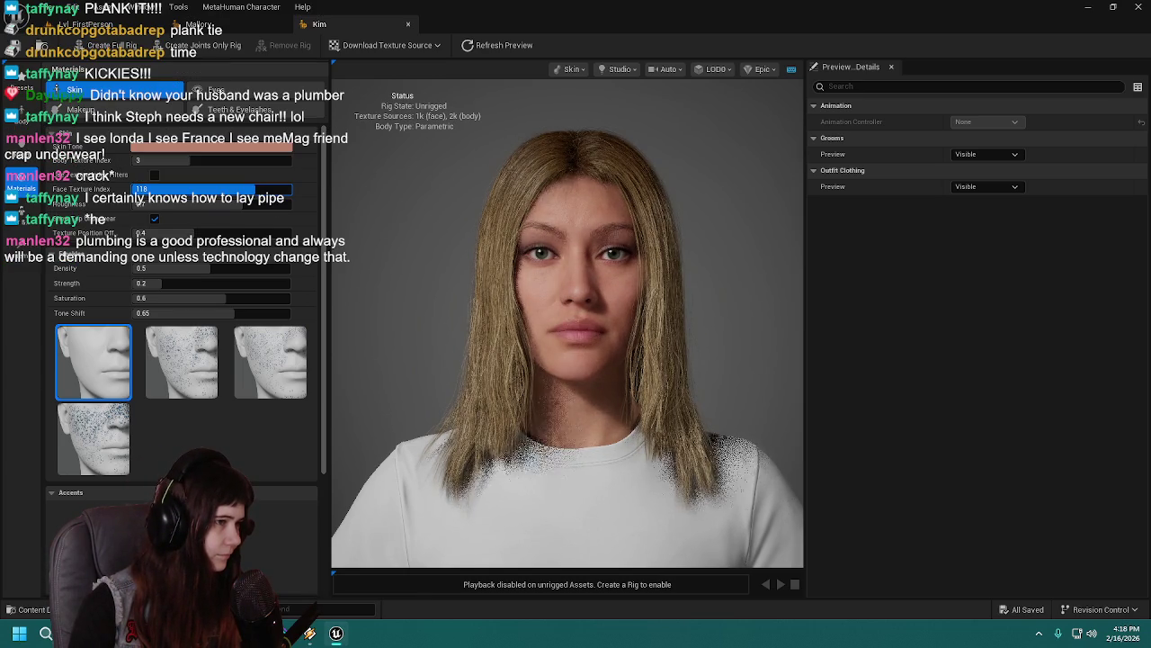
Step: Step the Face Texture Index up through 137, 138 and 142 to 143
left_click_drag(257, 189, 261, 189)
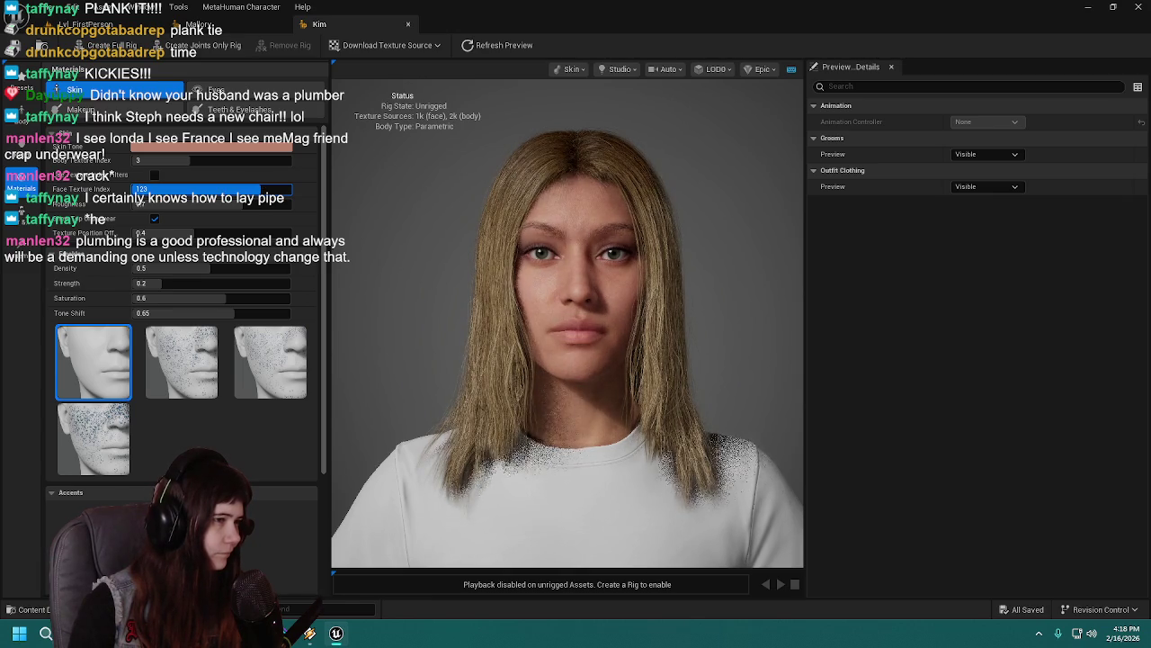
scroll(435, 243, "down", 2)
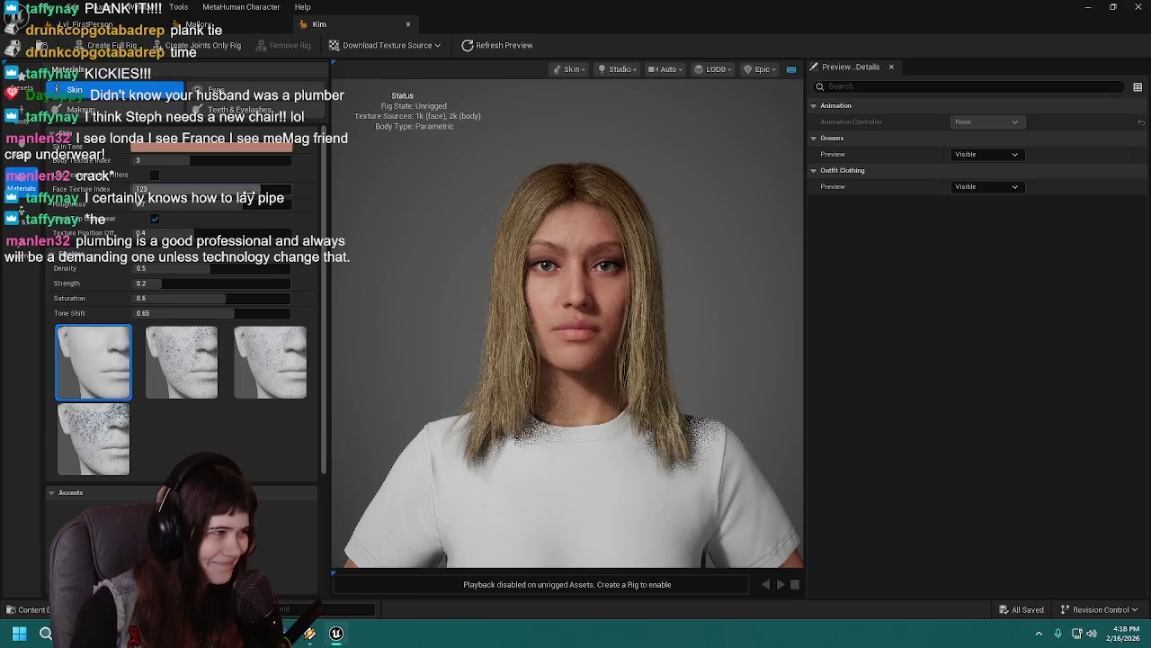
left_click_drag(259, 190, 258, 194)
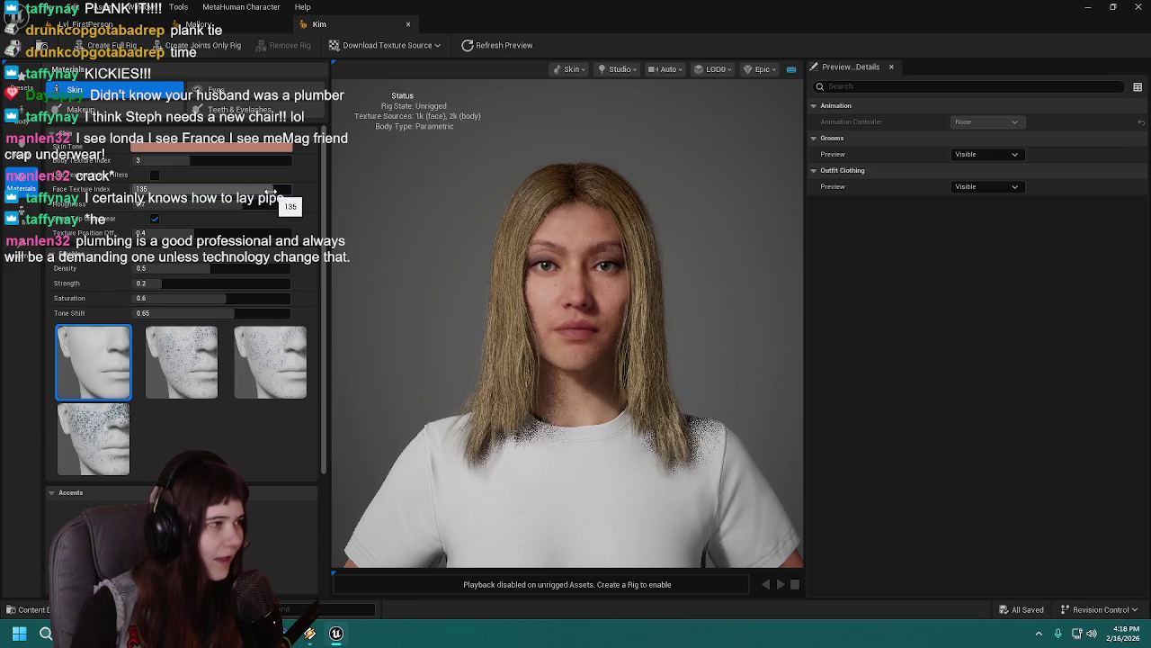
left_click_drag(272, 191, 274, 191)
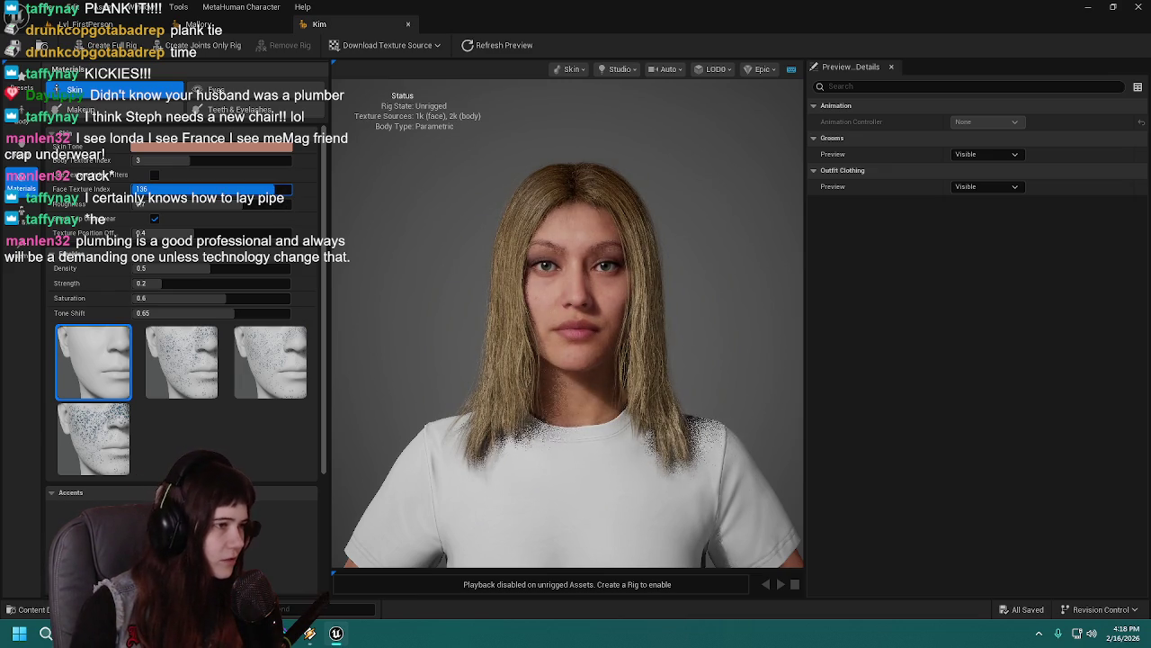
left_click_drag(273, 192, 273, 192)
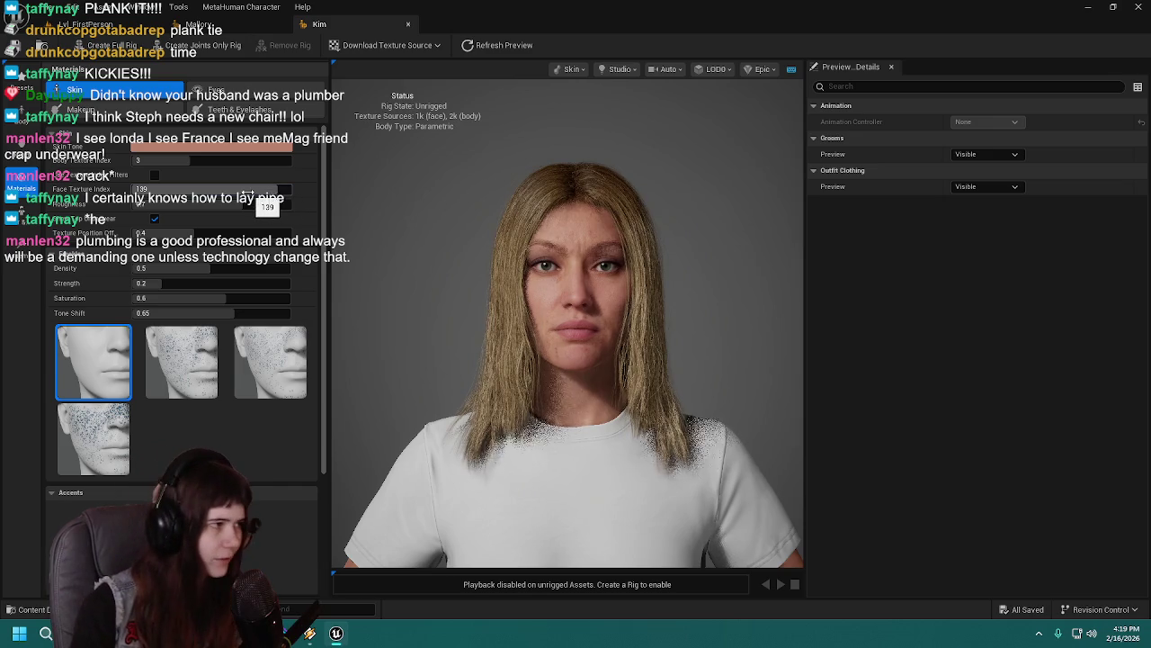
left_click_drag(278, 192, 282, 193)
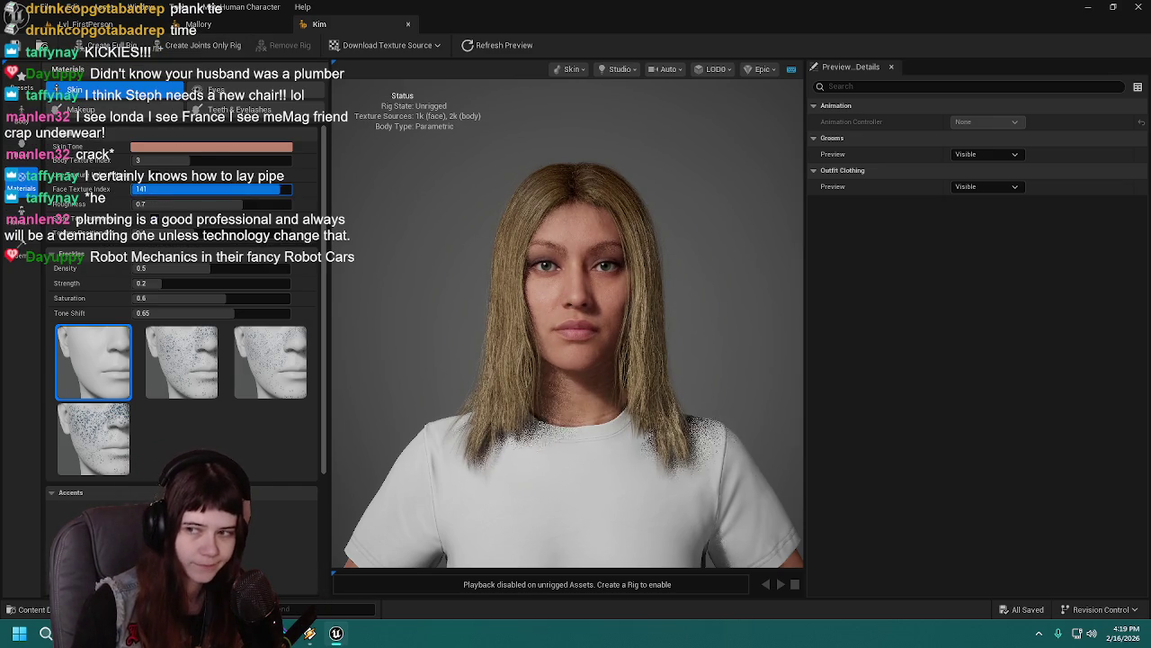
left_click_drag(282, 192, 284, 193)
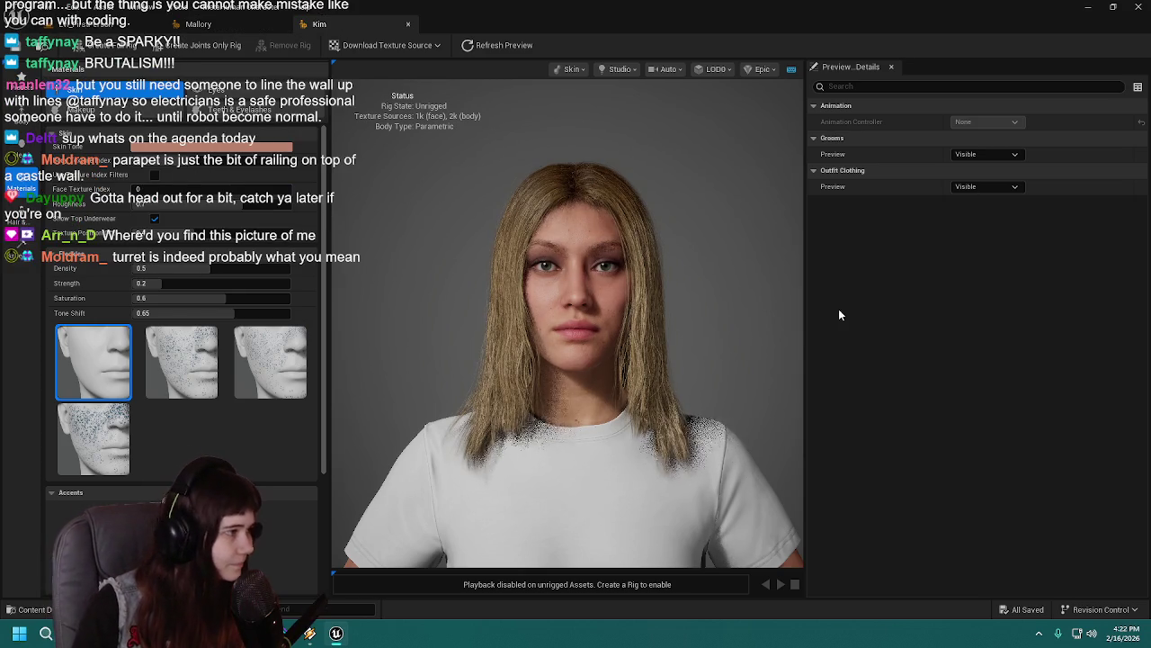
Step: Try Face Texture Index values 2, 3, 10 and 16, undoing back to 0 once
left_click_drag(216, 190, 236, 189)
key("ctrl+z")
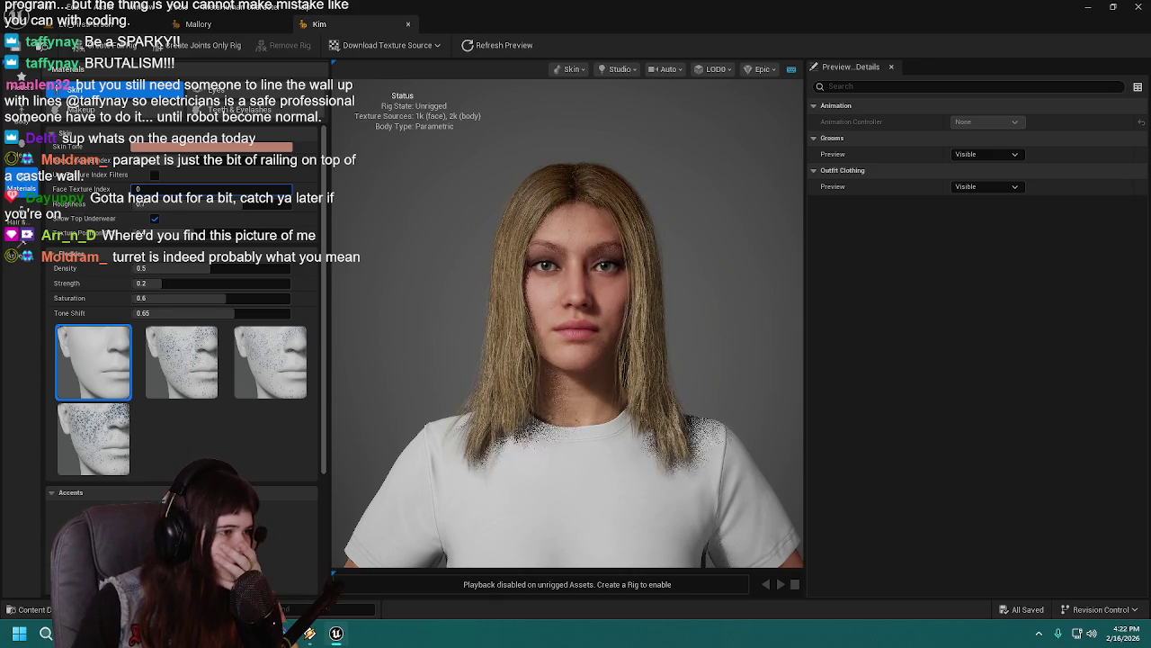
type("3")
key("Return")
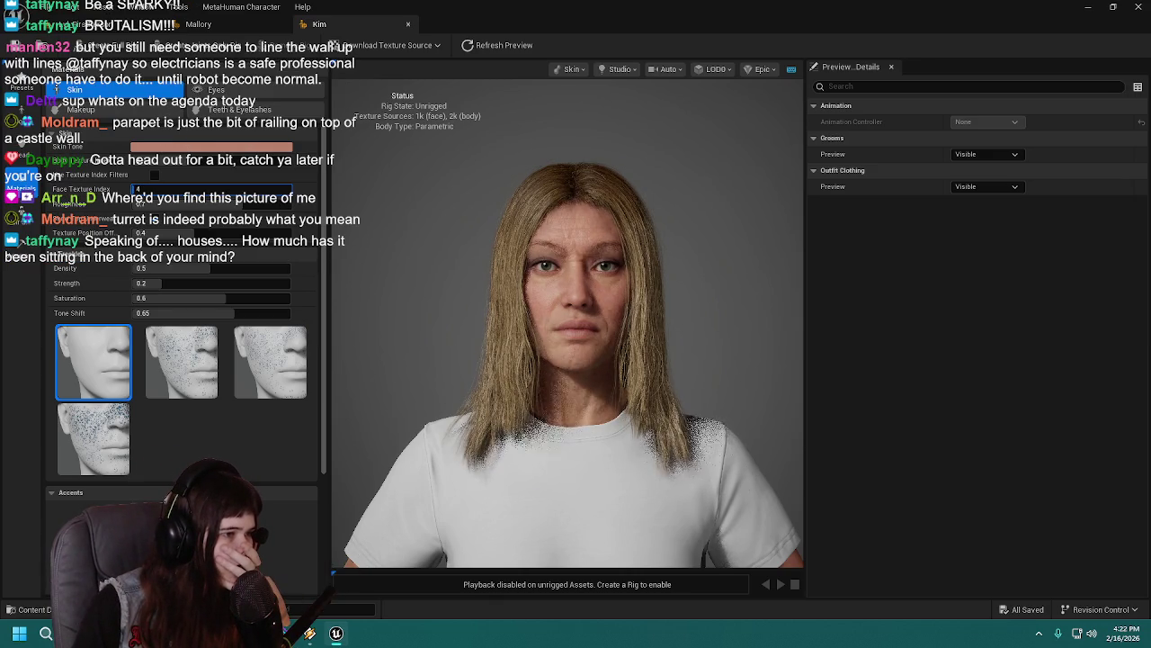
type("10")
key("Return")
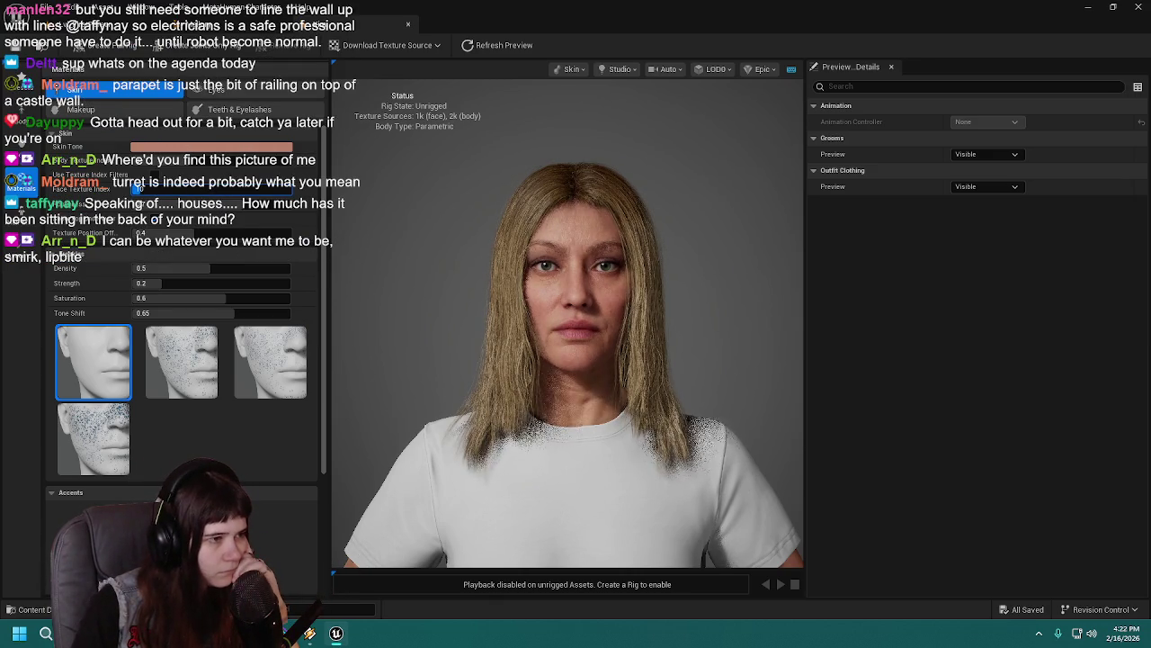
type("14")
type("16")
key("Return")
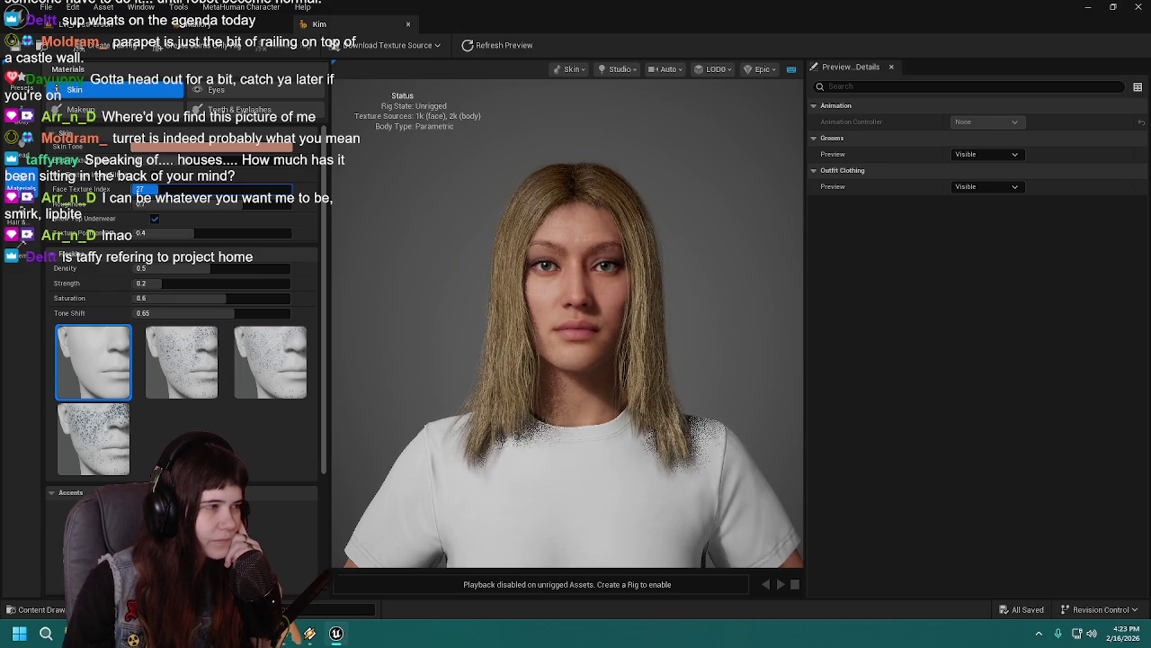
Step: Set Face Texture Index to 28, then 29, then drag it up to 44
type("28")
key("Return")
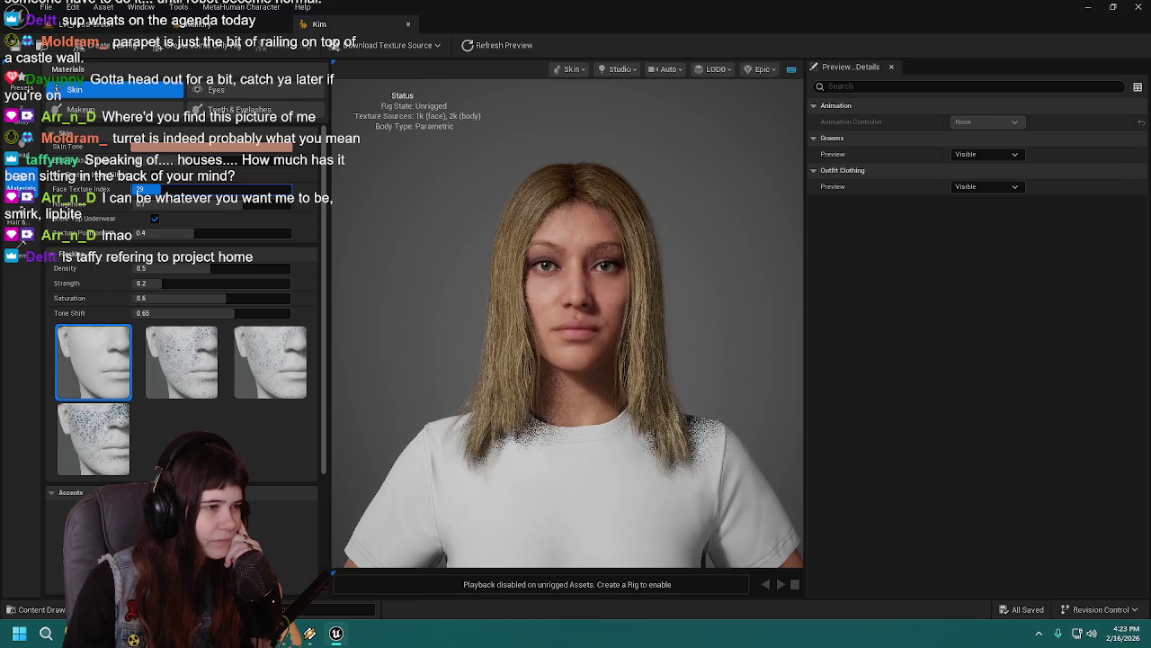
key("Return")
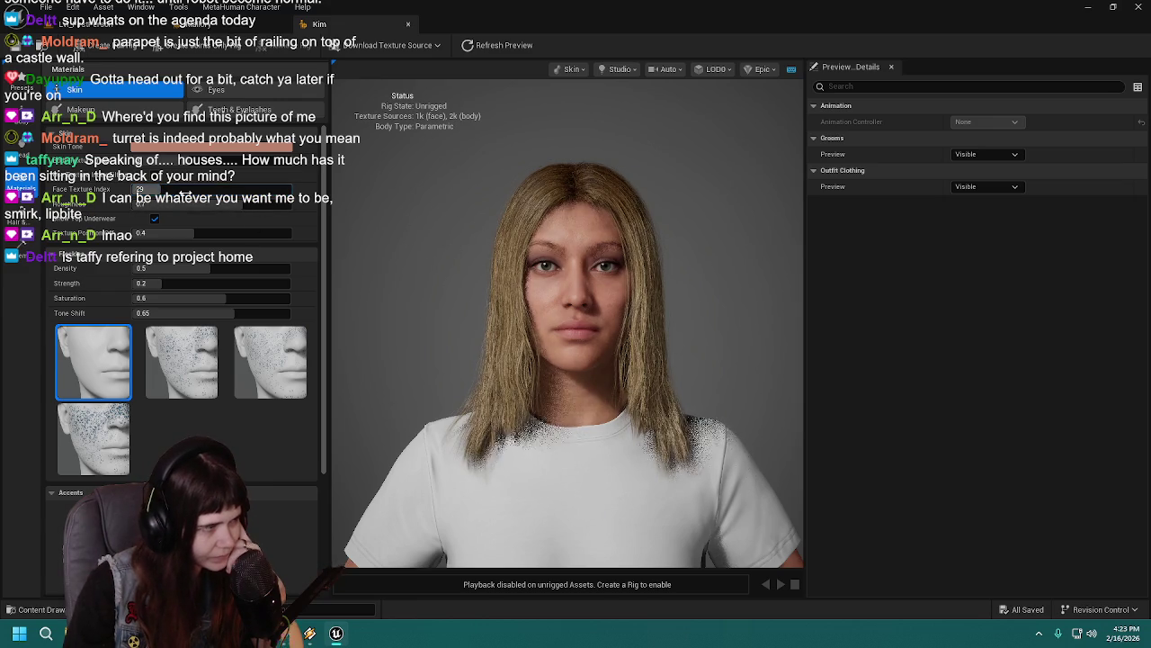
left_click(185, 191)
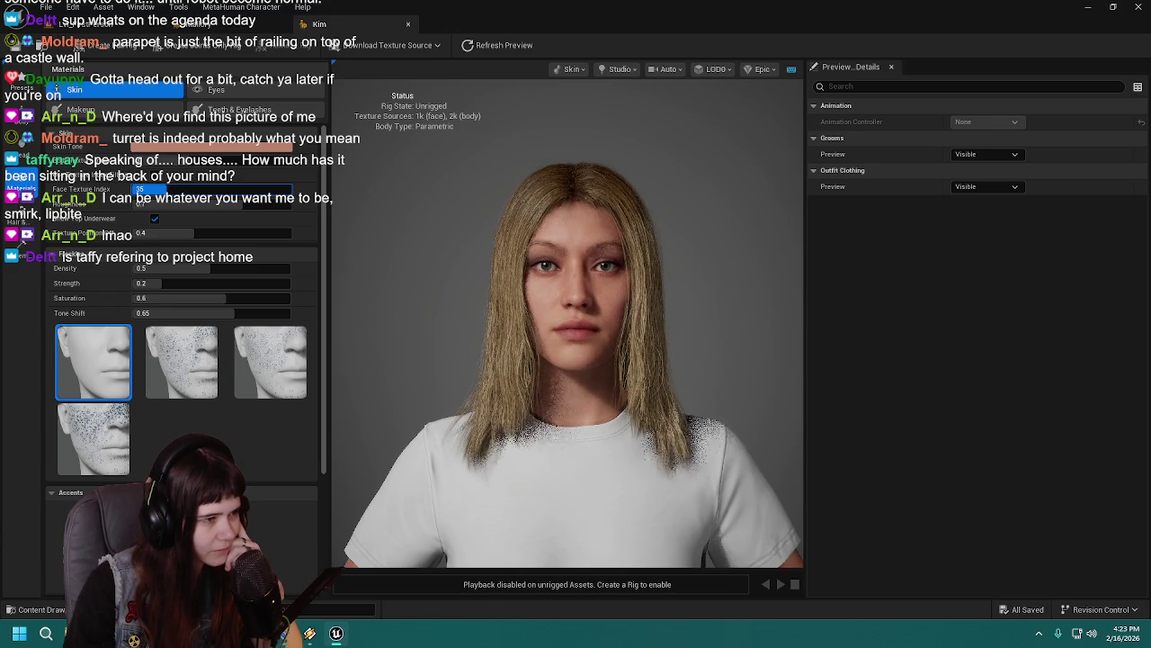
left_click_drag(163, 190, 171, 190)
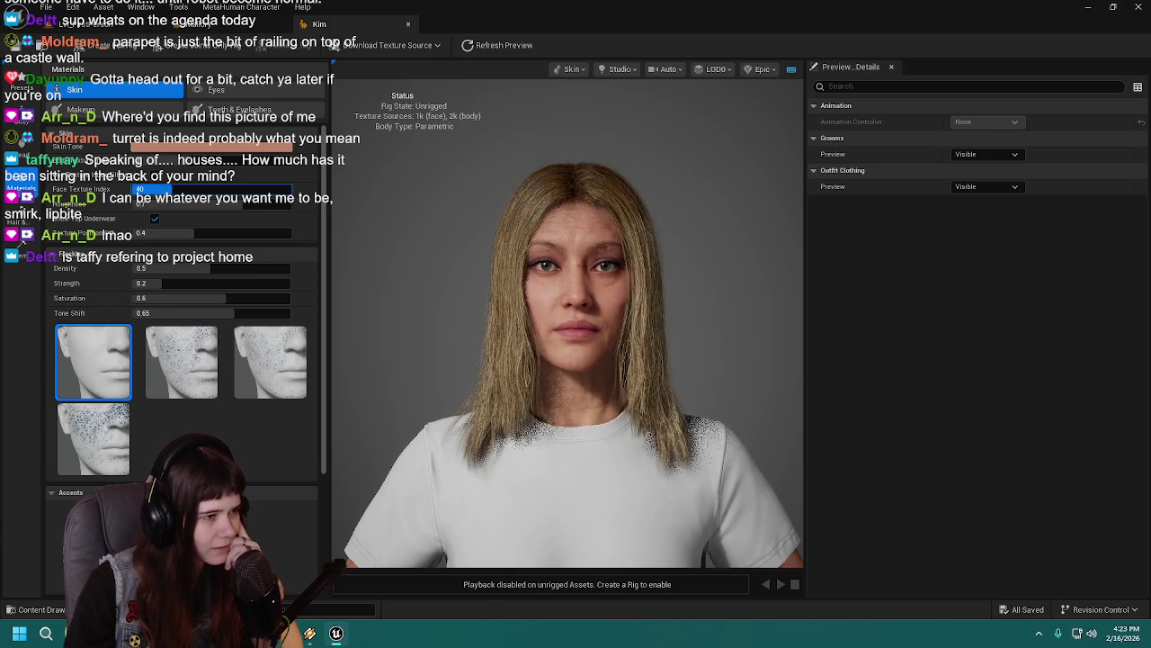
left_click_drag(171, 190, 176, 190)
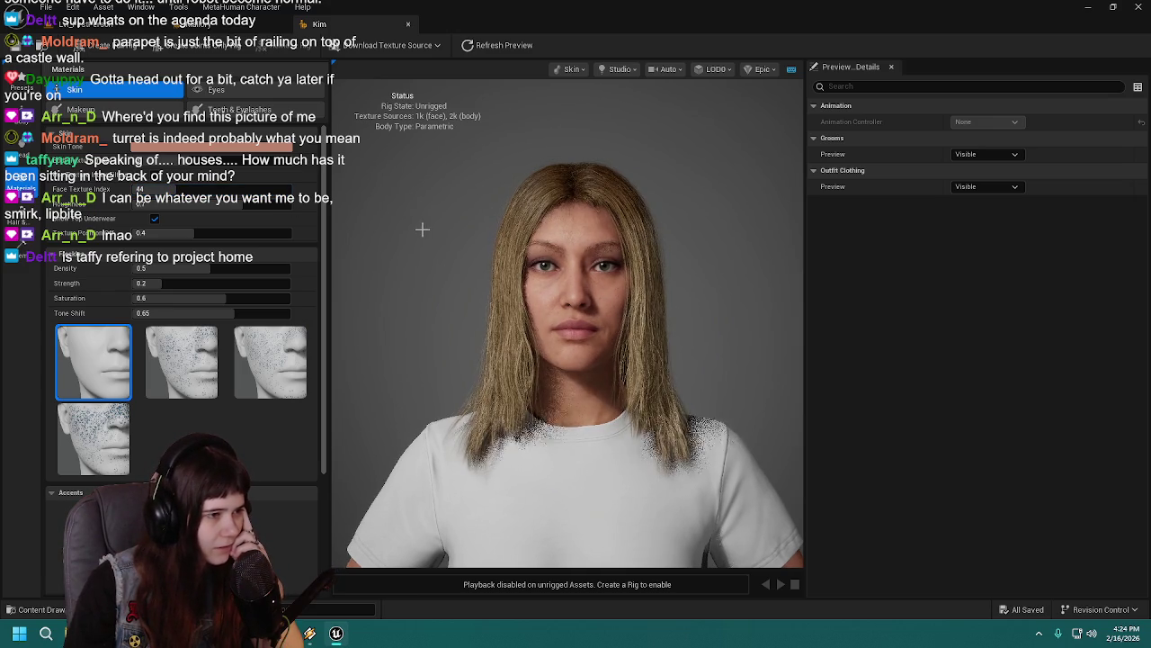
scroll(422, 229, "up", 5)
scroll(422, 230, "down", 5)
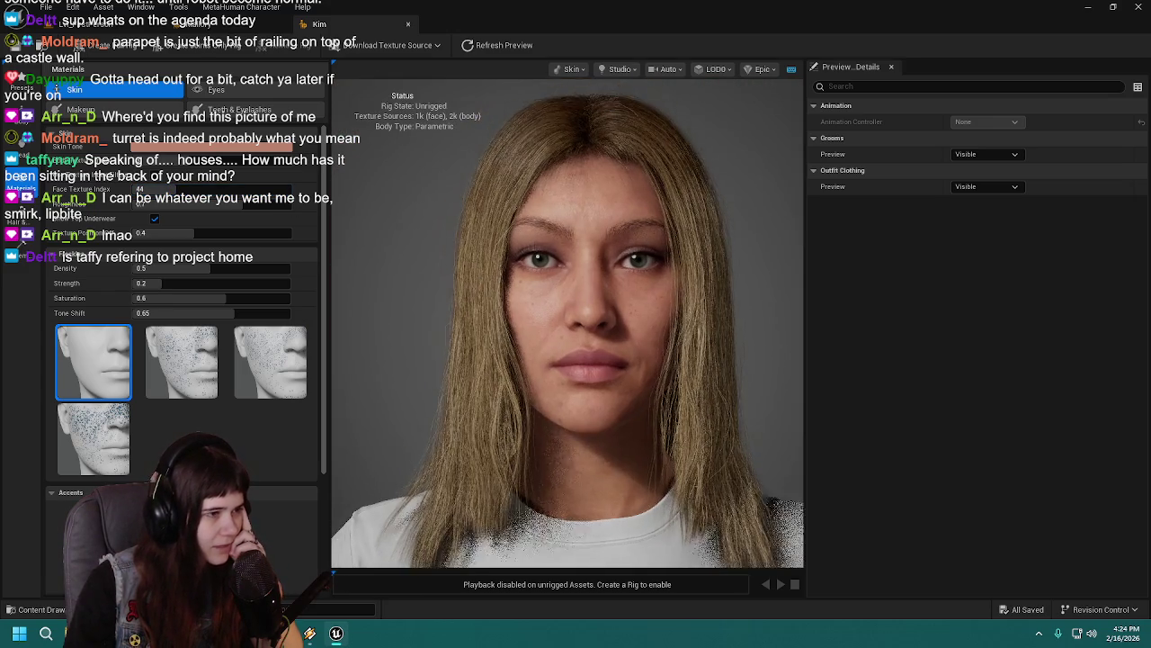
scroll(412, 233, "down", 2)
scroll(407, 217, "down", 2)
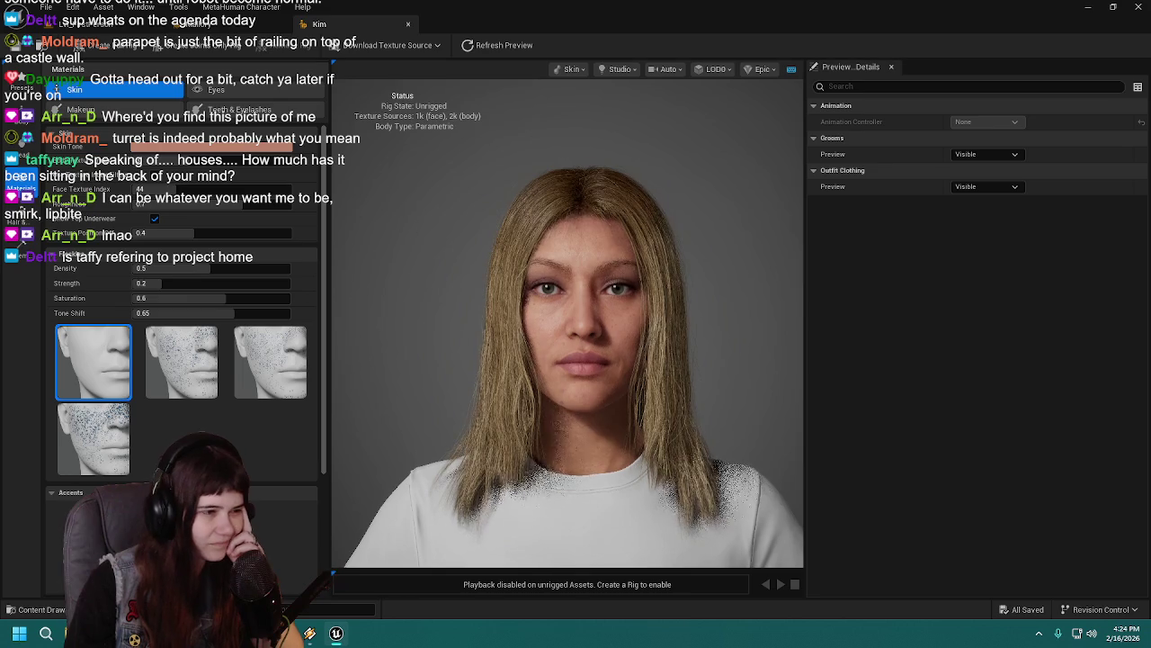
left_click_drag(408, 220, 404, 229)
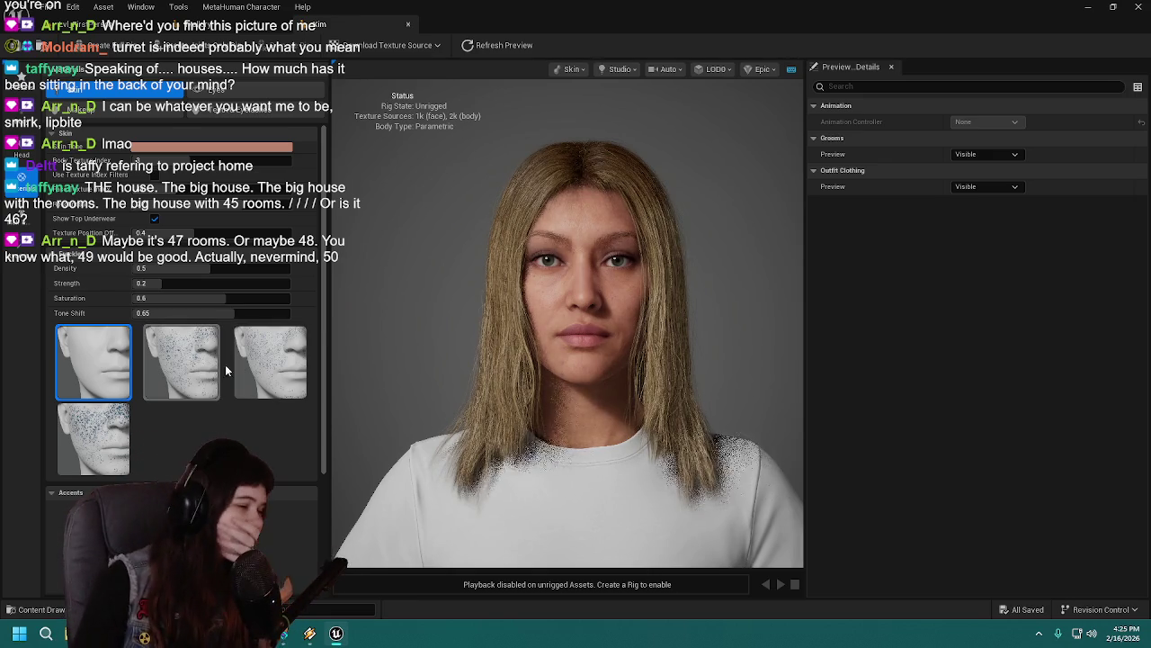
mouse_move(213, 268)
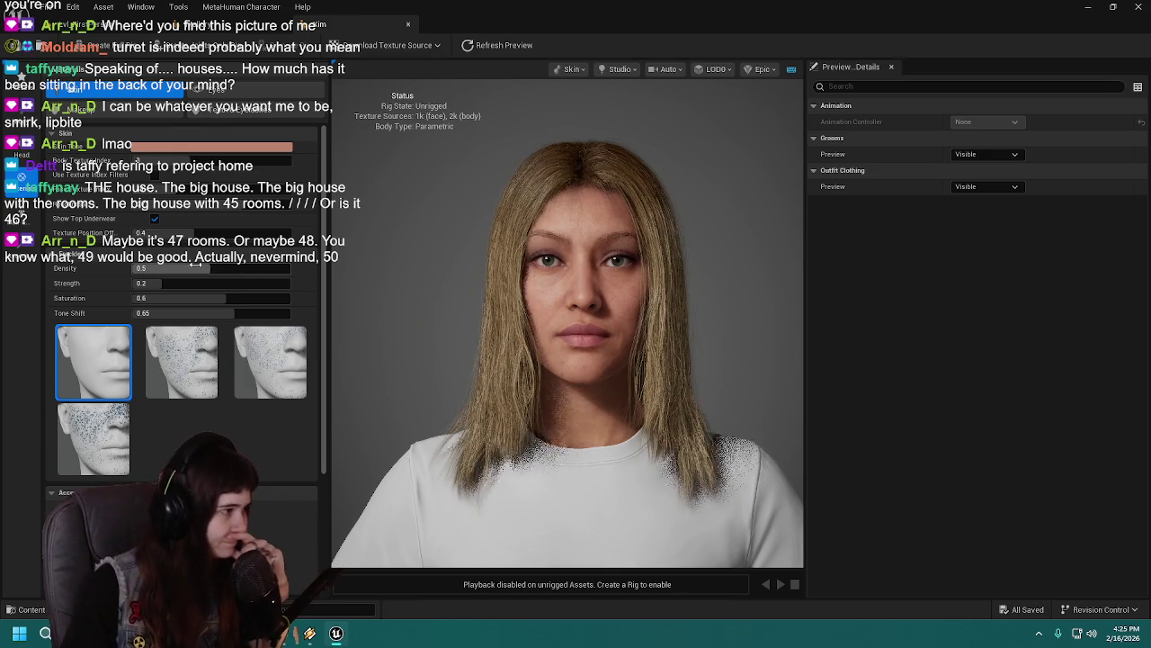
left_click(1006, 154)
left_click(1009, 158)
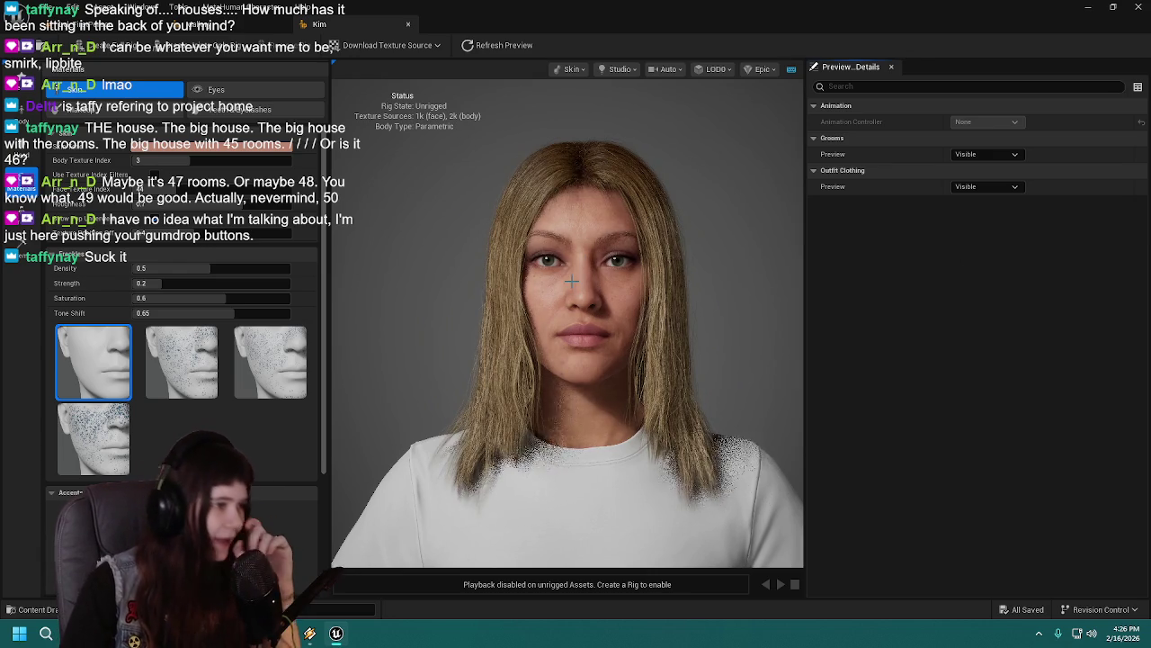
Step: Switch from Body Blend to Face Blend and nudge Kim's left-eye region slightly downward
left_click(20, 144)
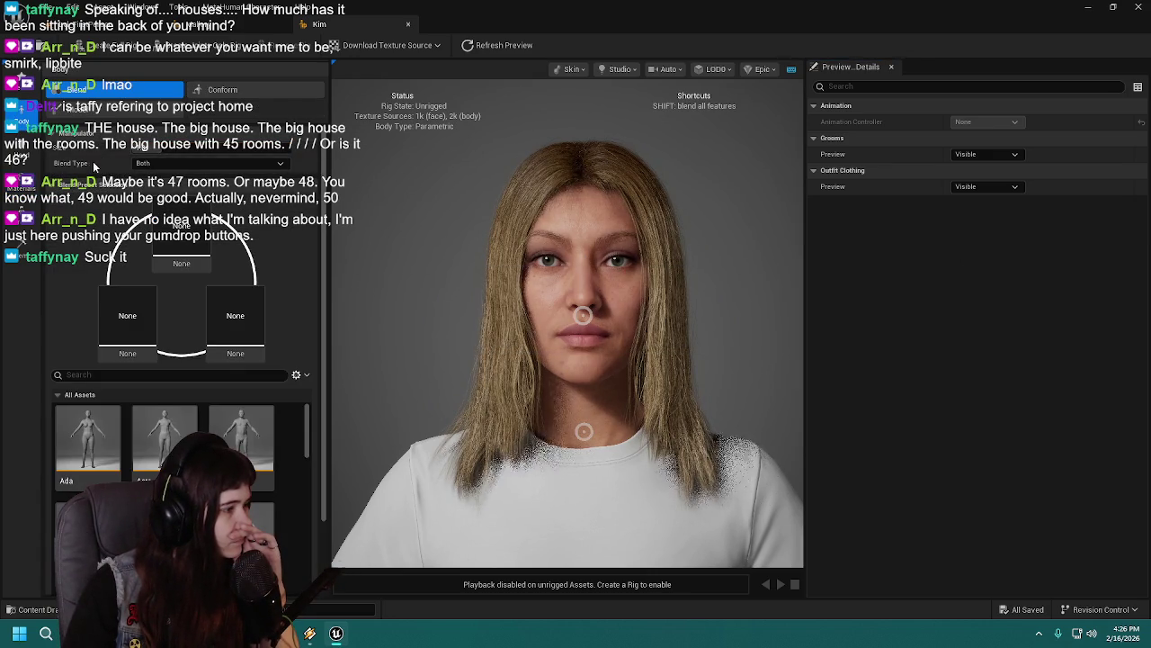
scroll(476, 178, "up", 5)
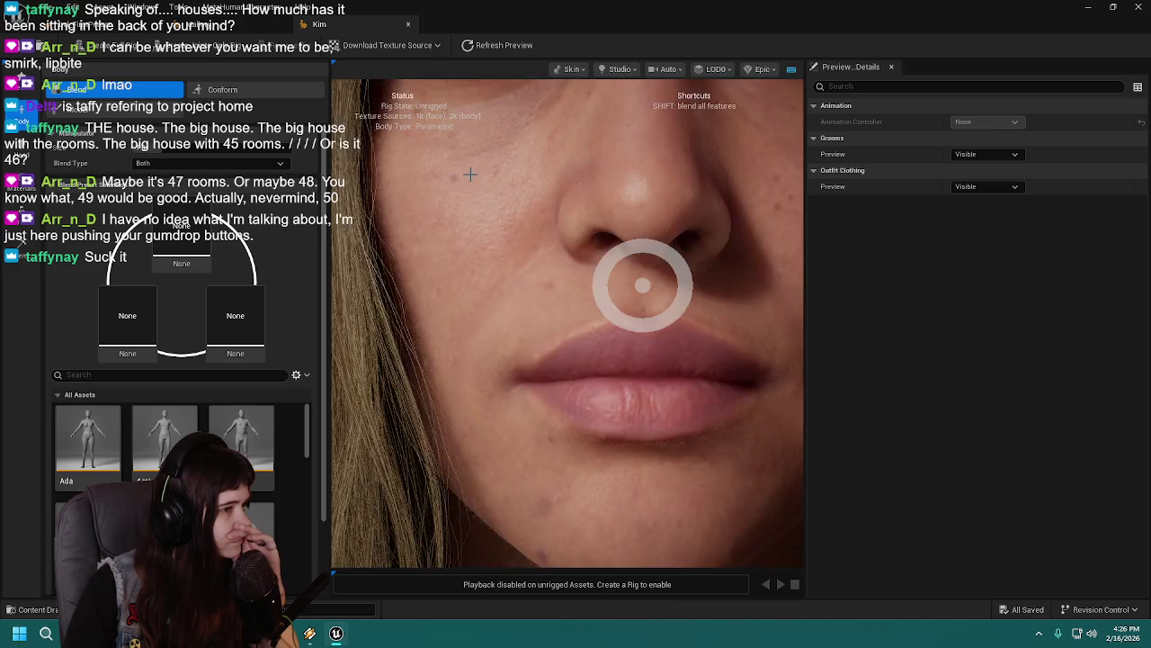
scroll(476, 178, "down", 4)
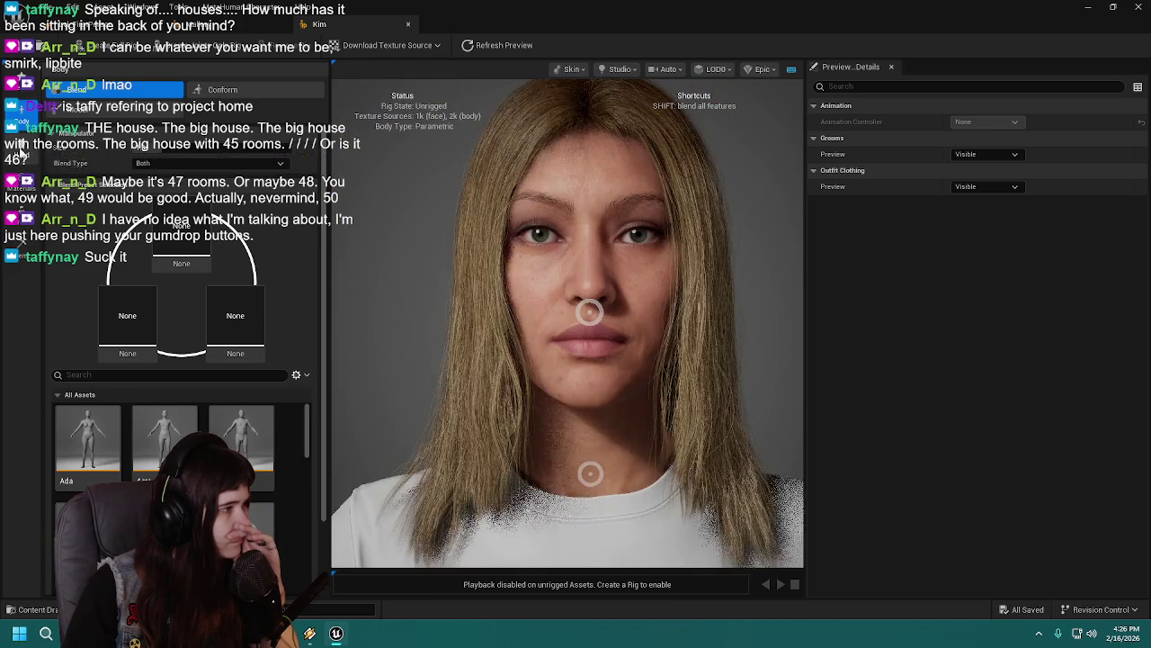
left_click(20, 151)
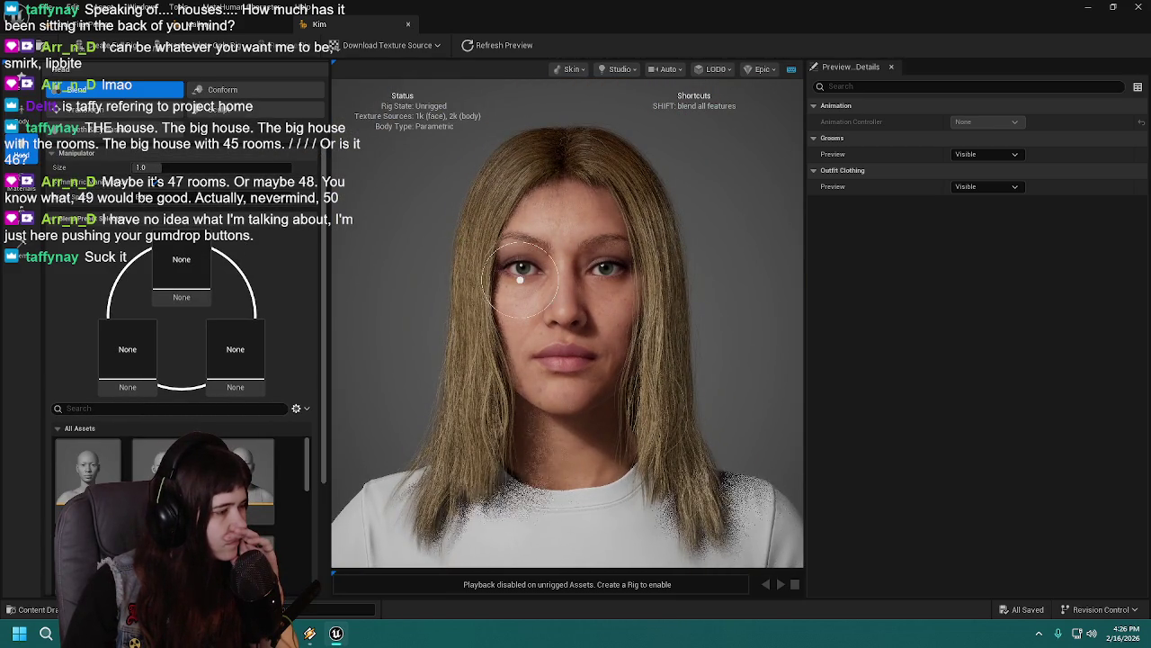
left_click_drag(484, 268, 482, 275)
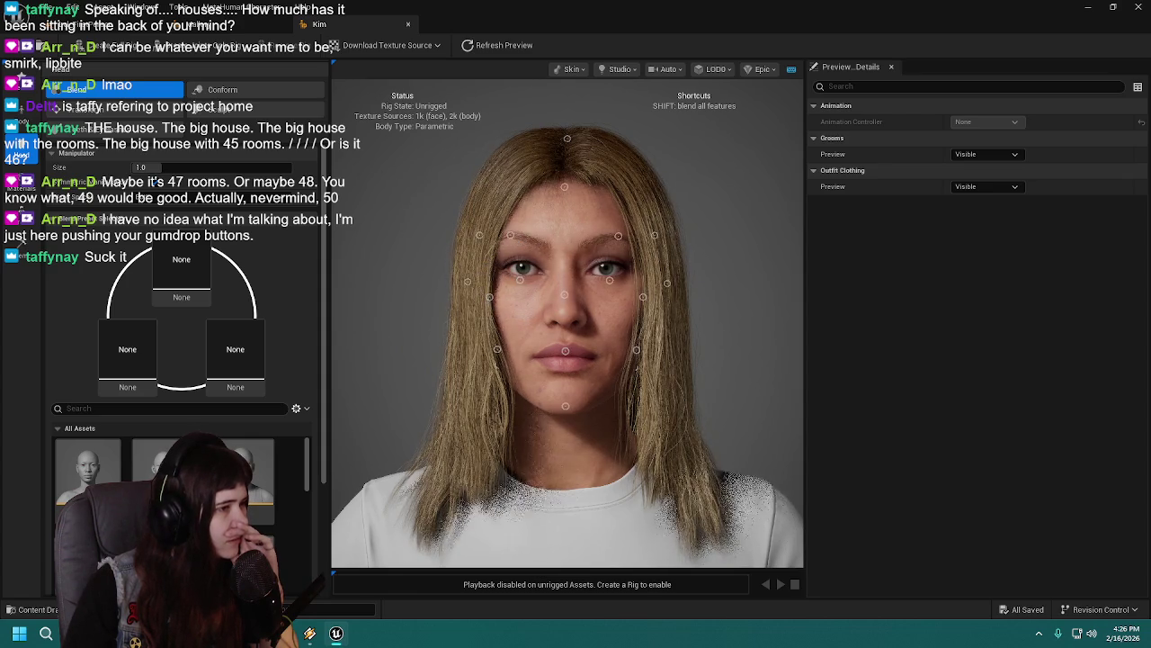
left_click(222, 90)
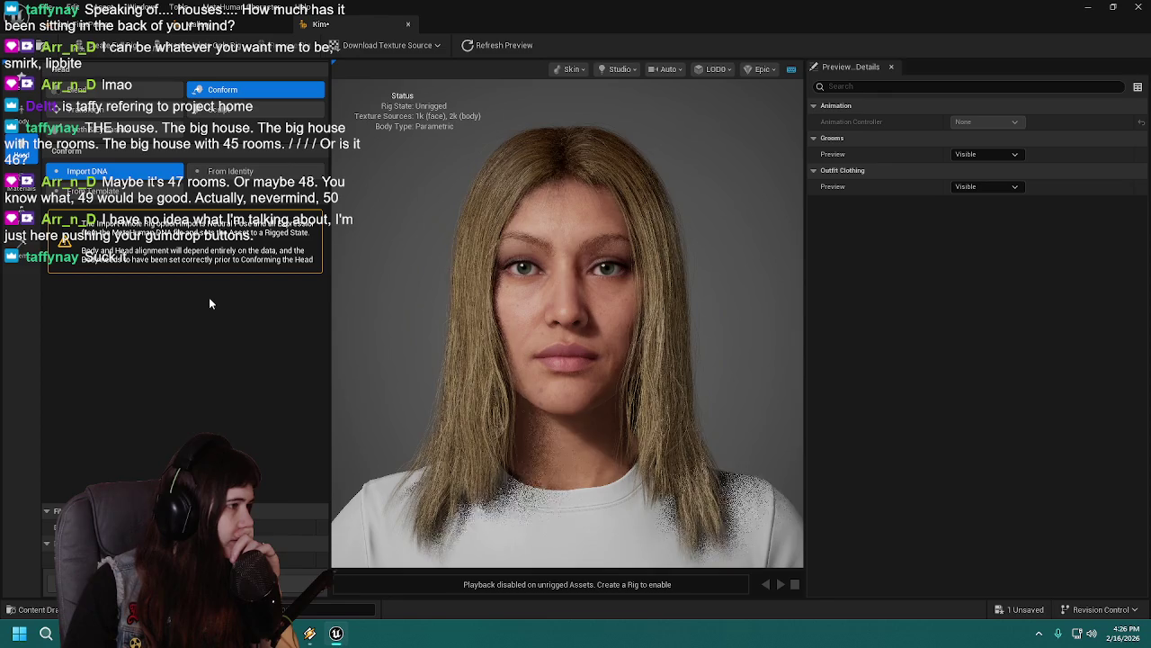
Step: Open the face Sculpt tool and zoom the viewport in on Kim's face
left_click(217, 110)
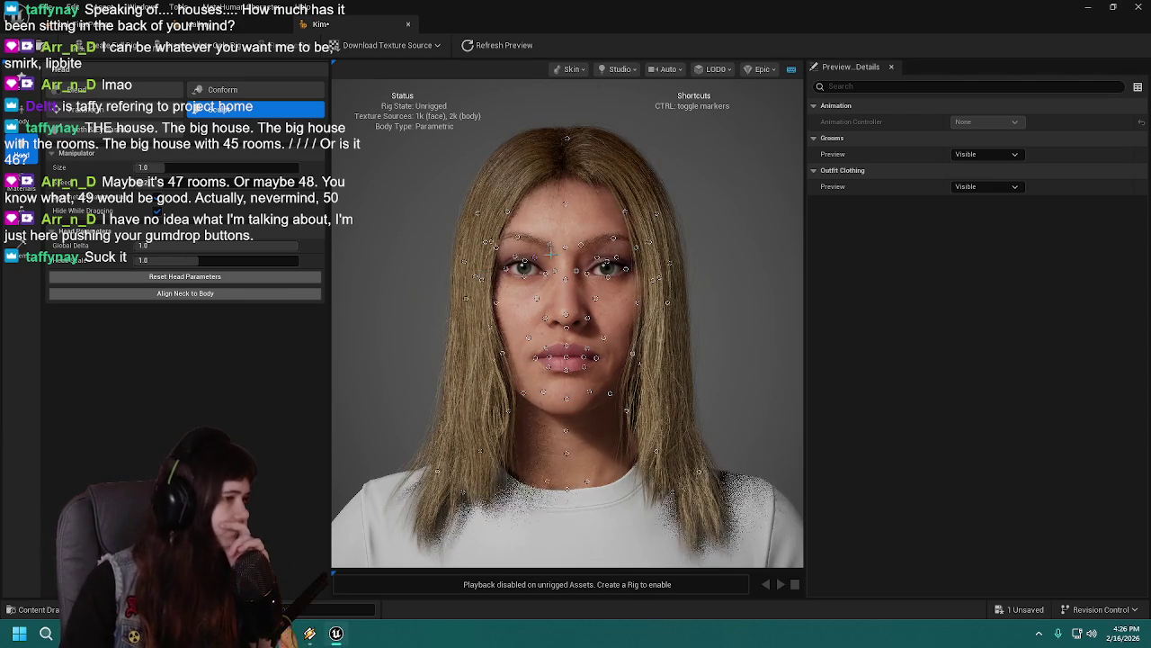
scroll(552, 257, "up", 5)
scroll(552, 258, "down", 4)
scroll(565, 270, "up", 4)
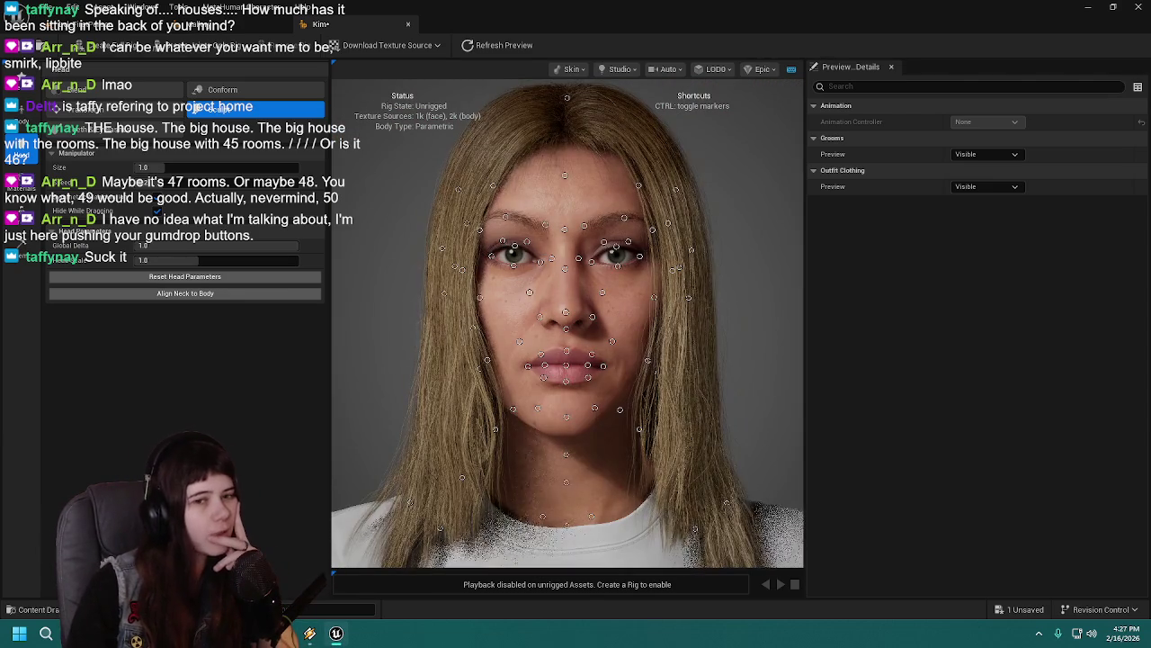
scroll(565, 270, "down", 4)
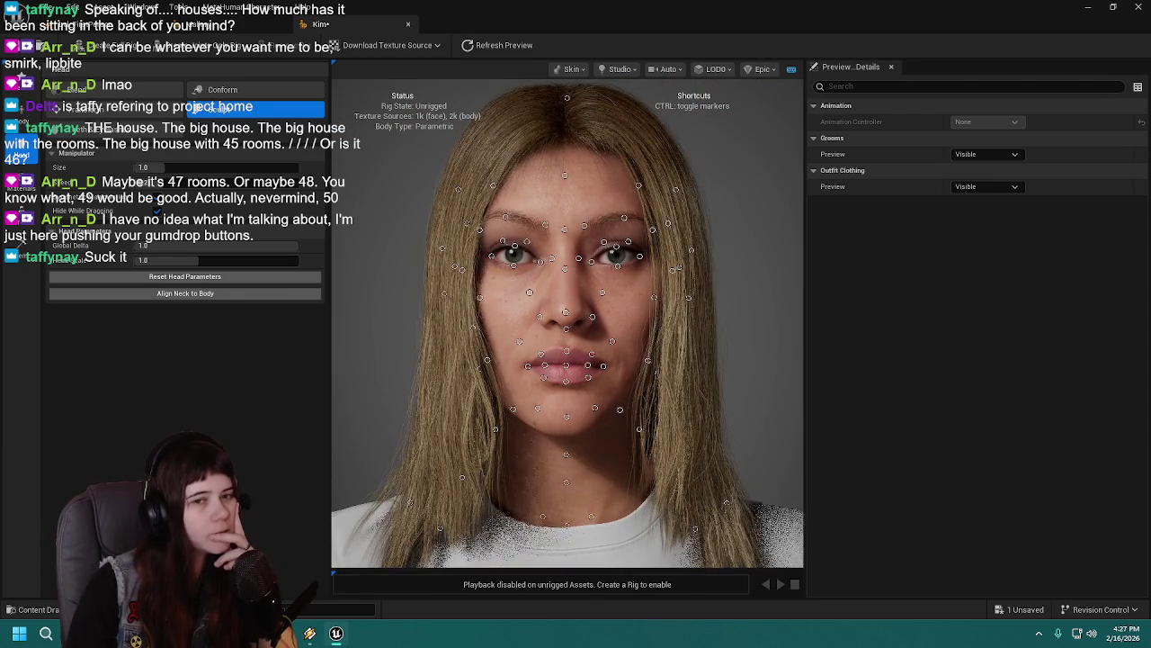
scroll(565, 270, "up", 3)
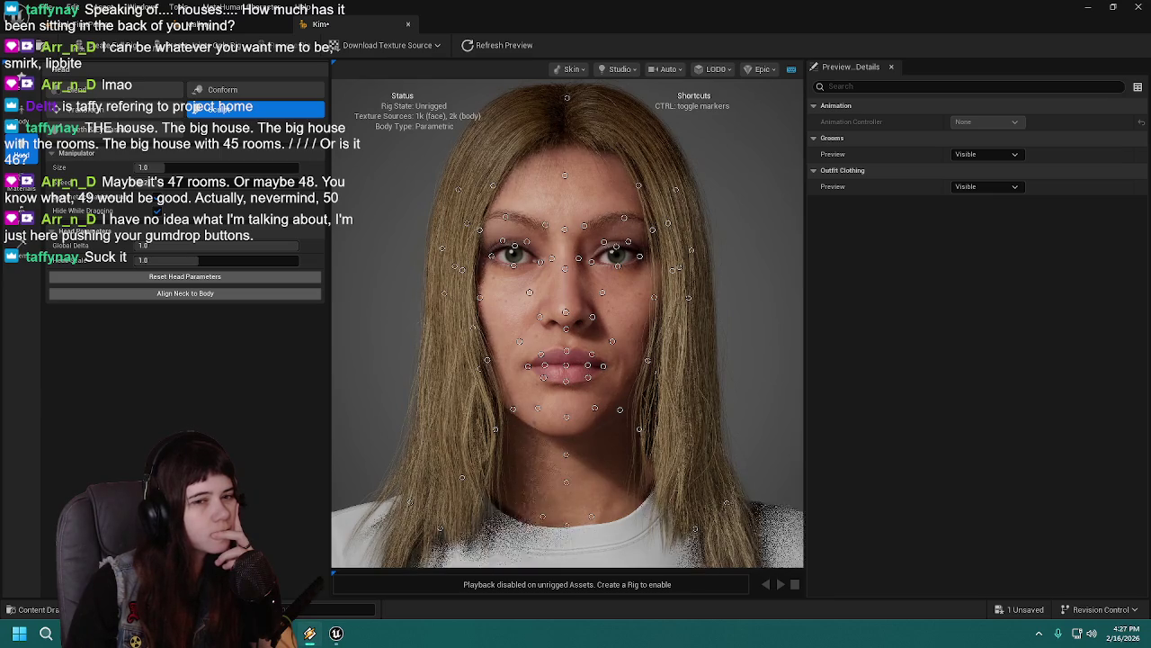
scroll(565, 270, "down", 3)
scroll(565, 270, "up", 3)
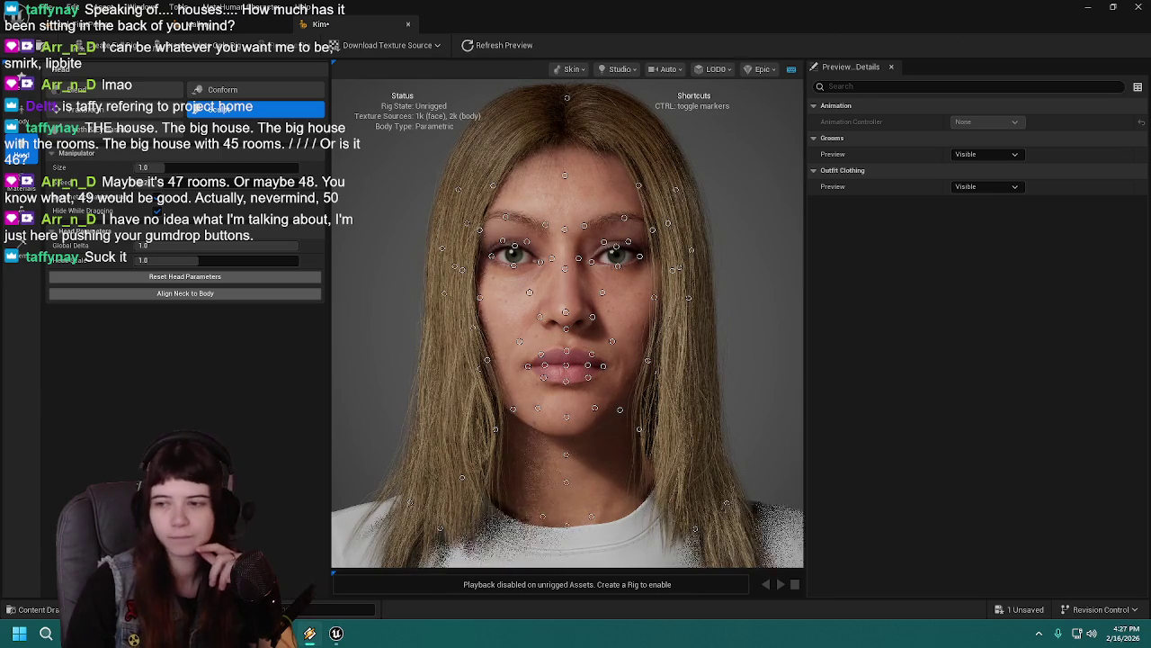
scroll(565, 270, "down", 3)
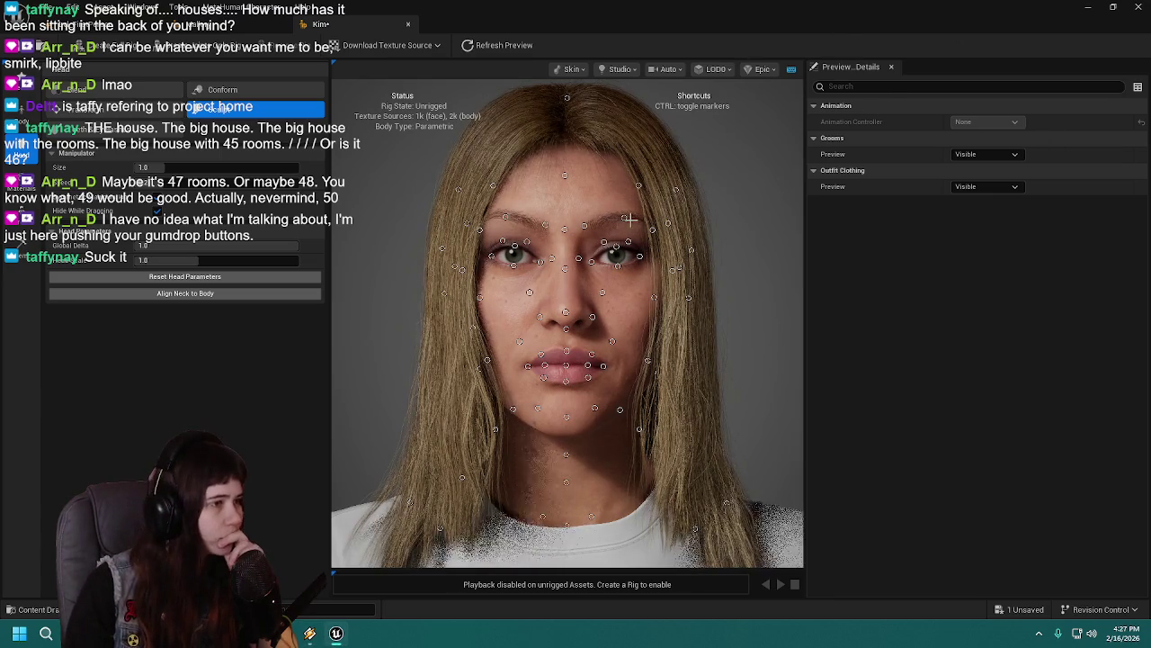
Step: Toggle the face control markers off and on three times with Ctrl
key("ctrl")
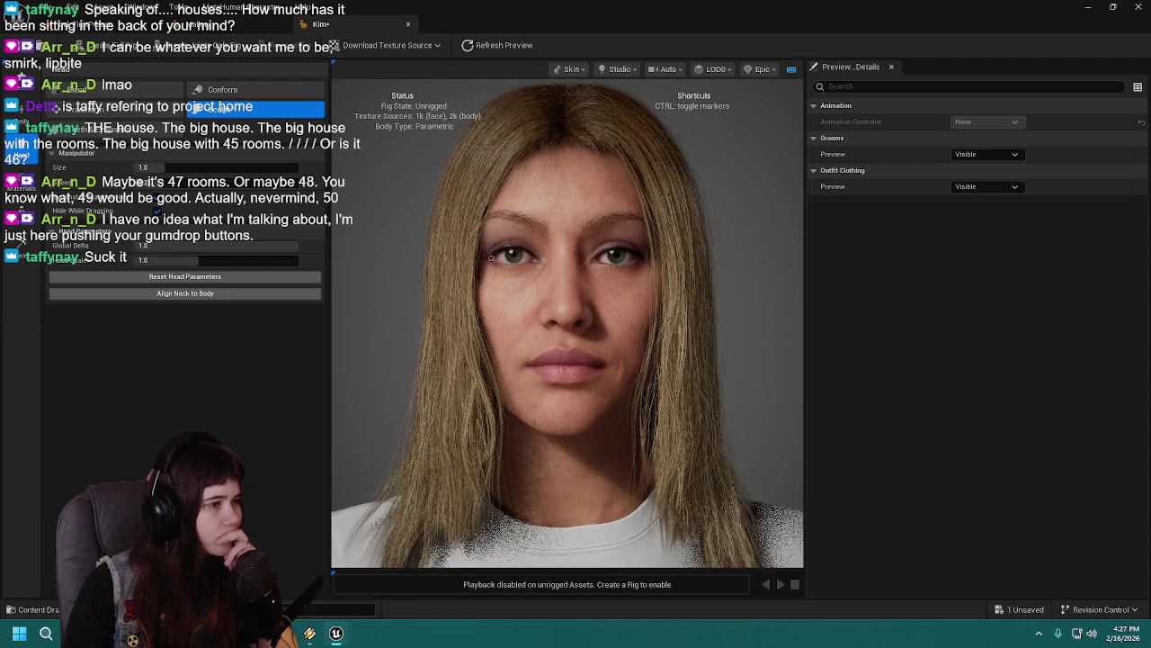
key("ctrl")
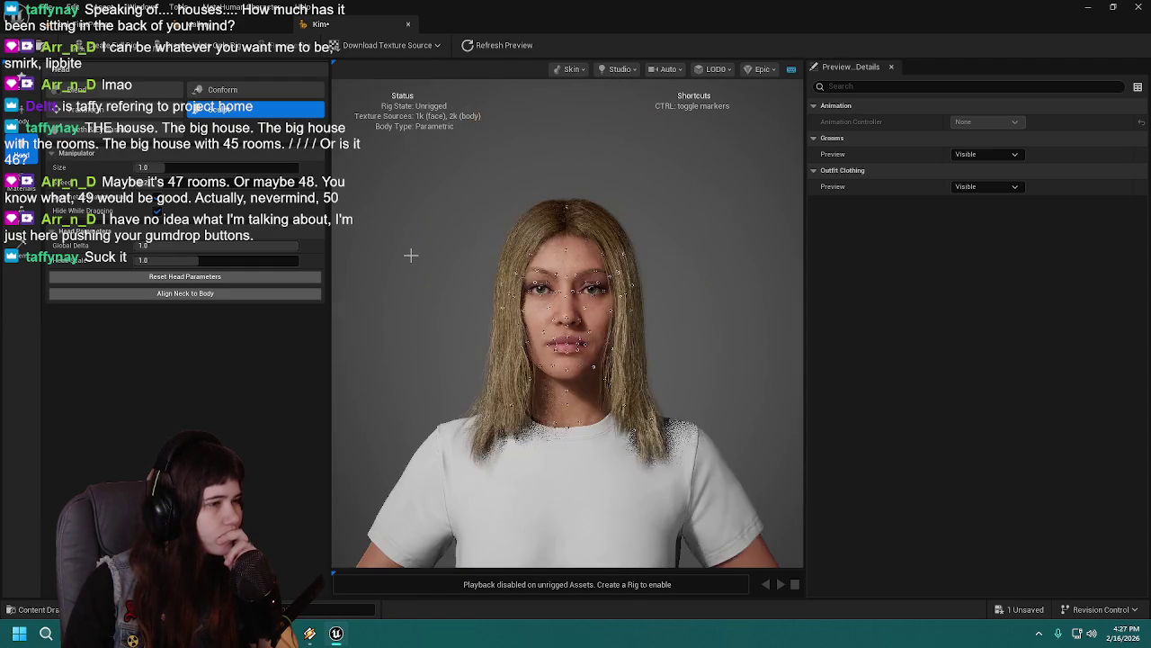
key("ctrl")
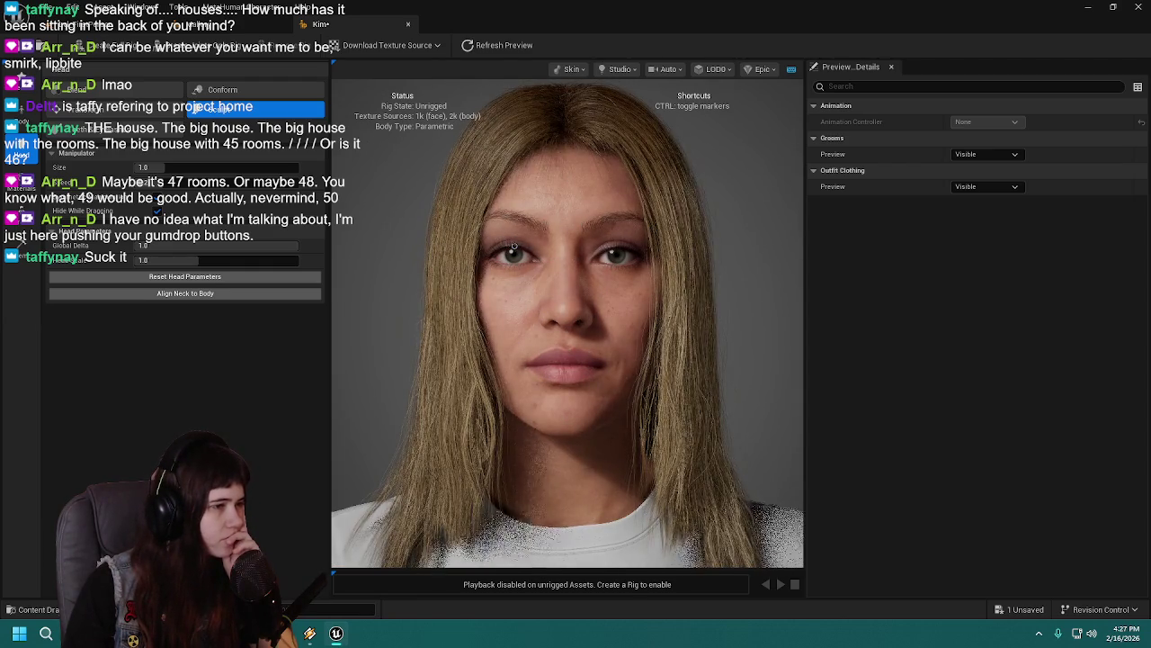
key("ctrl")
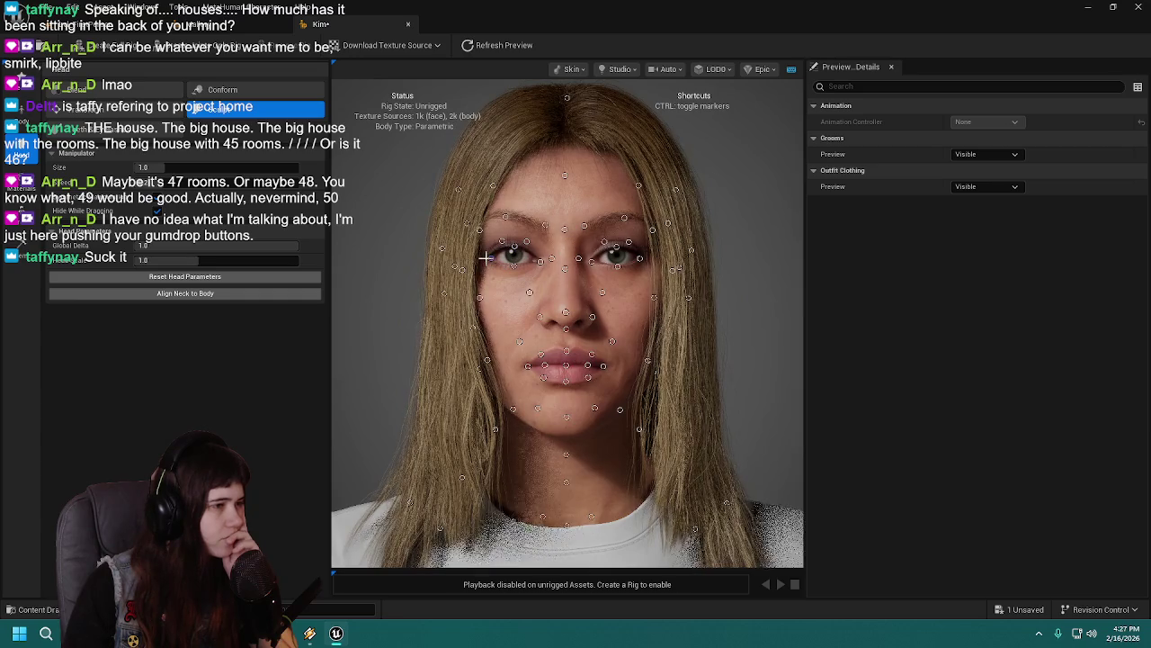
key("ctrl")
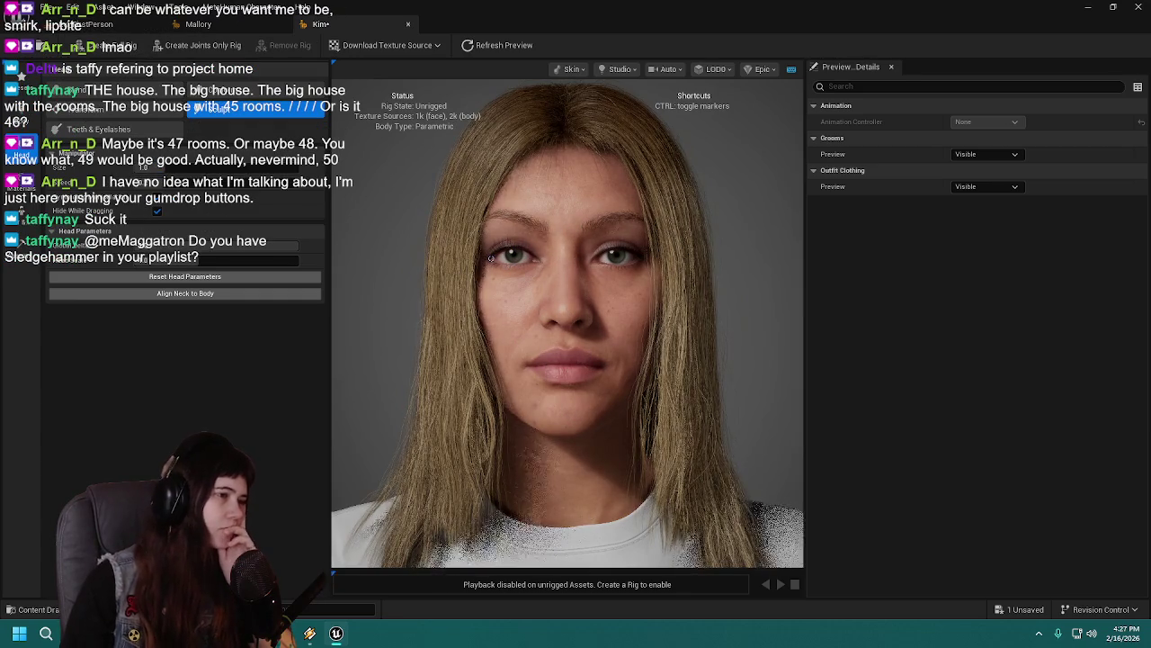
key("ctrl")
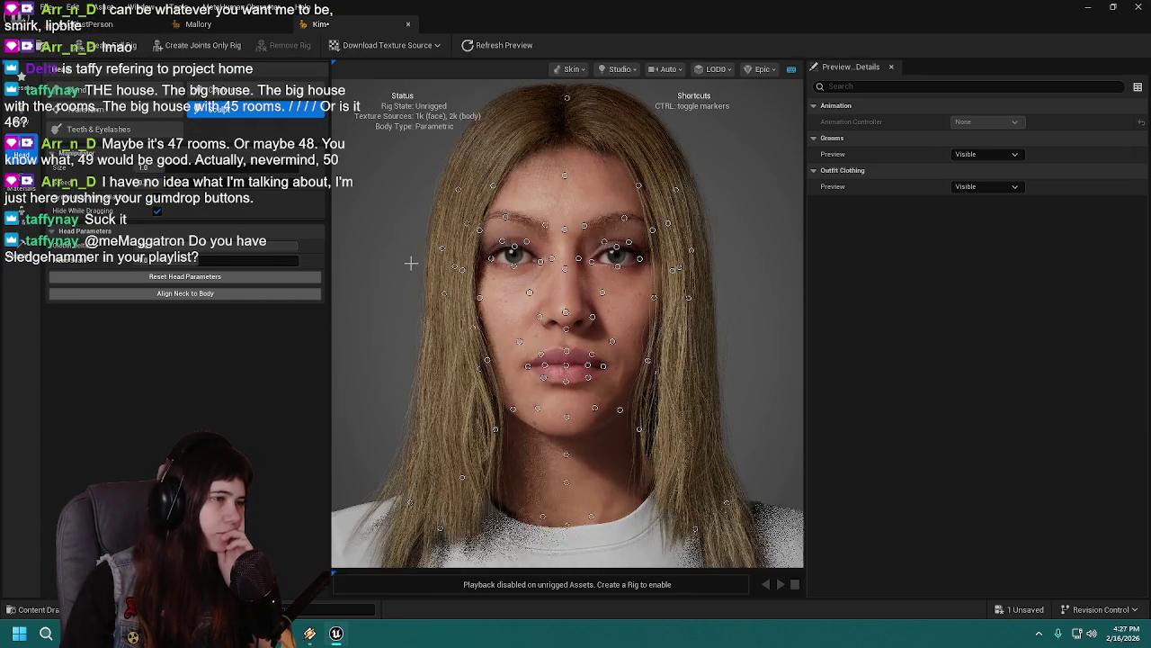
Step: Toggle the face landmark markers on and off several more times, ending hidden
key("ctrl")
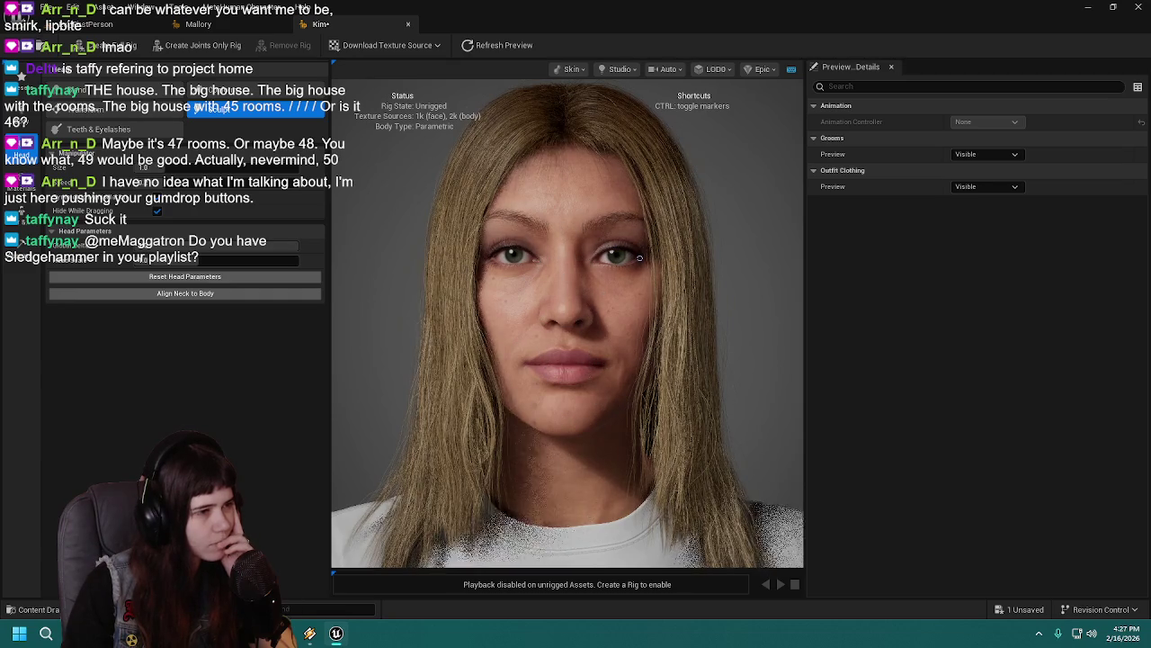
key("ctrl")
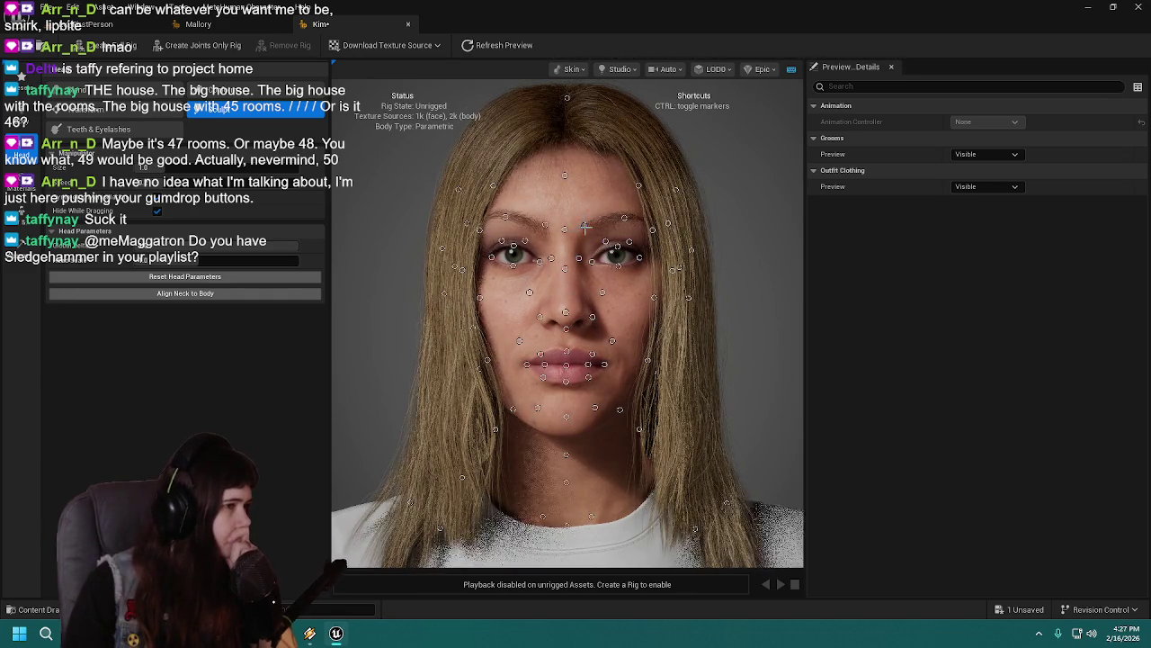
key("ctrl")
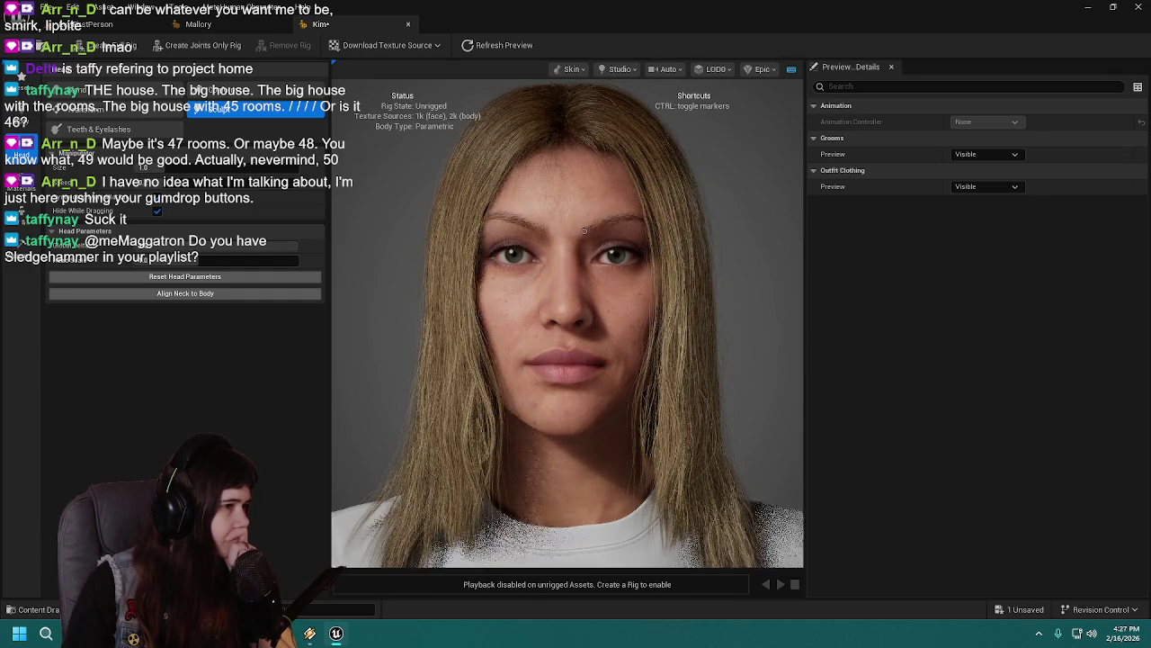
key("ctrl")
key("ctrl")
key("ctrl")
key("ctrl")
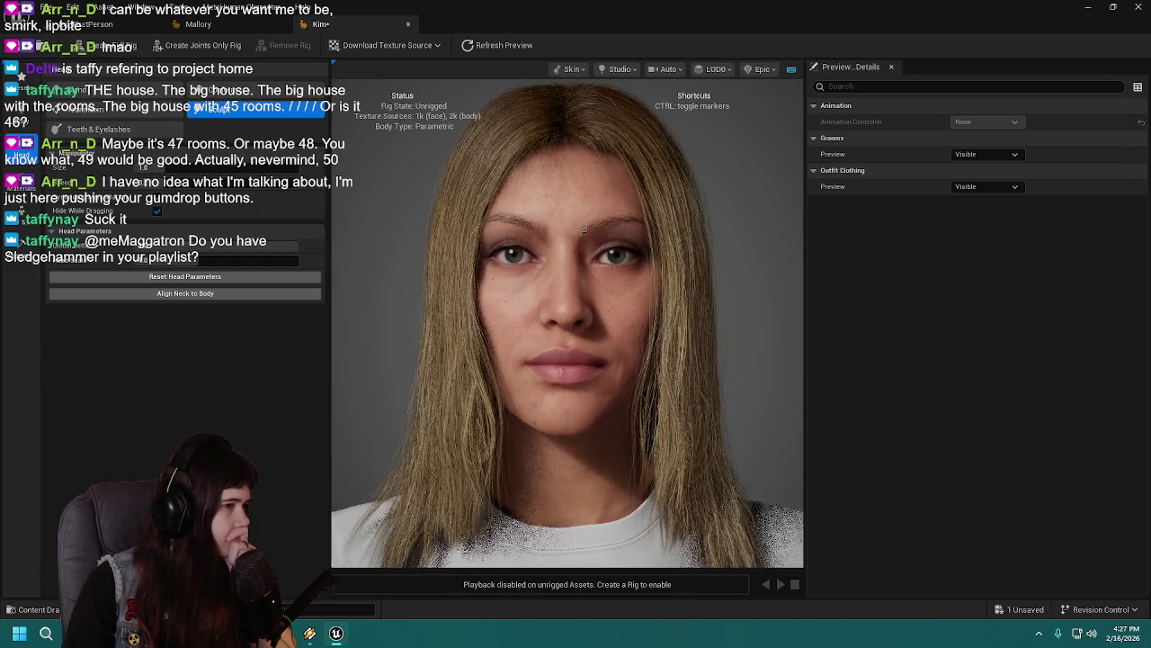
key("ctrl")
key("ctrl")
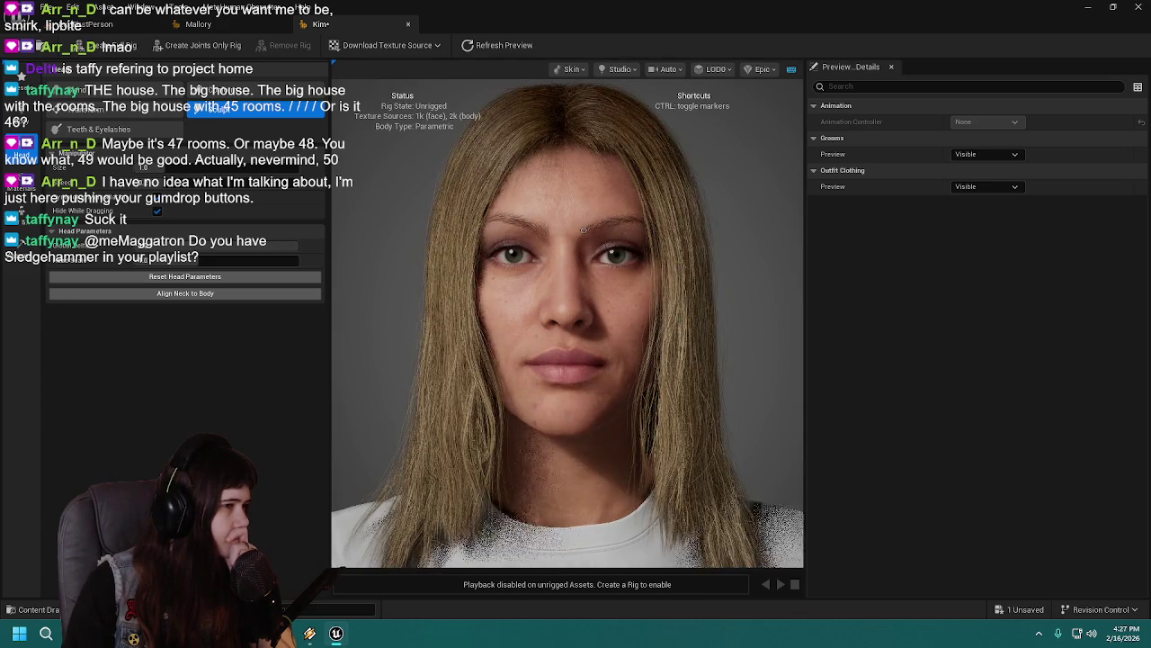
key("ctrl")
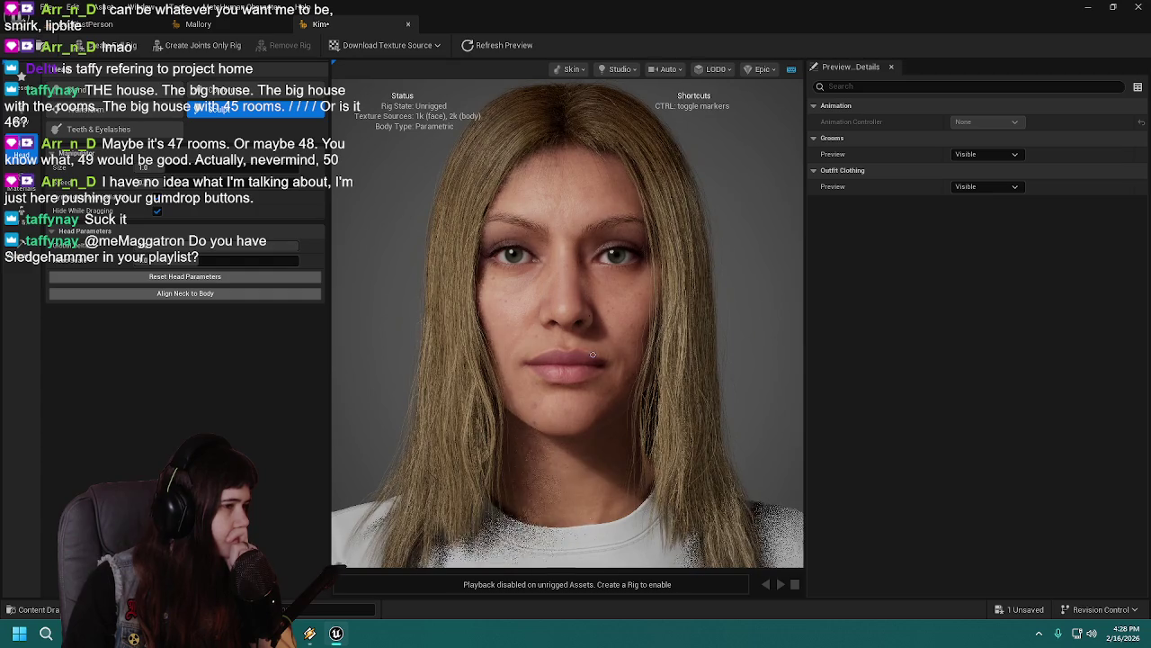
Step: Undo the last Move Face Landmark and save Kim with Ctrl+S
key("ctrl+z")
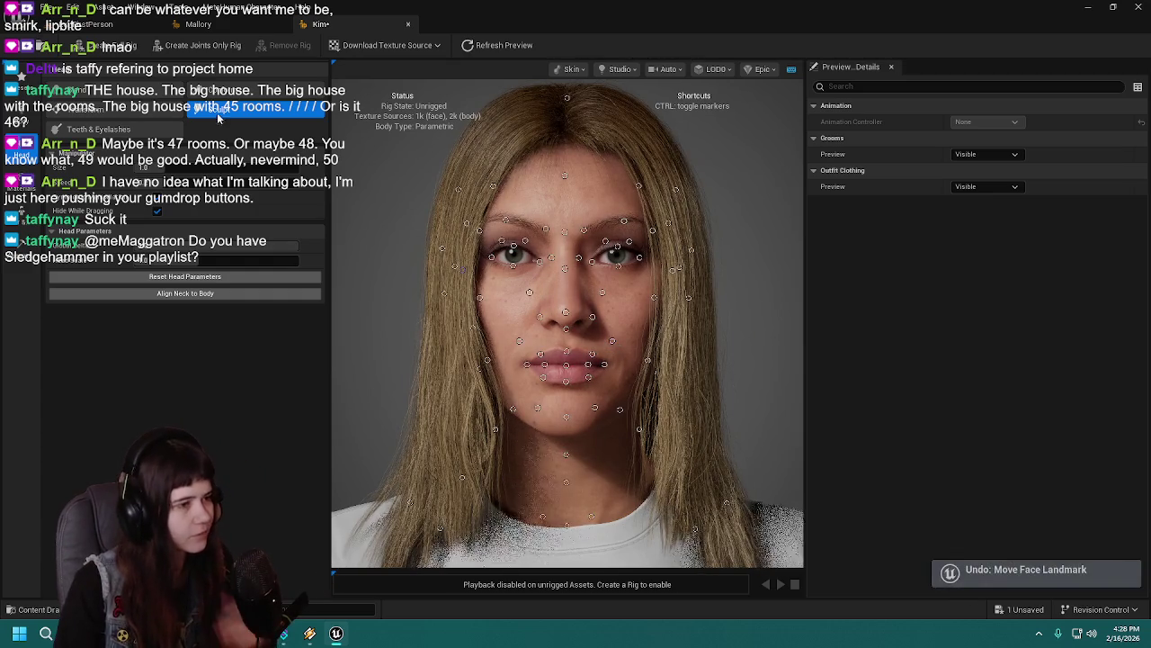
key("ctrl+s")
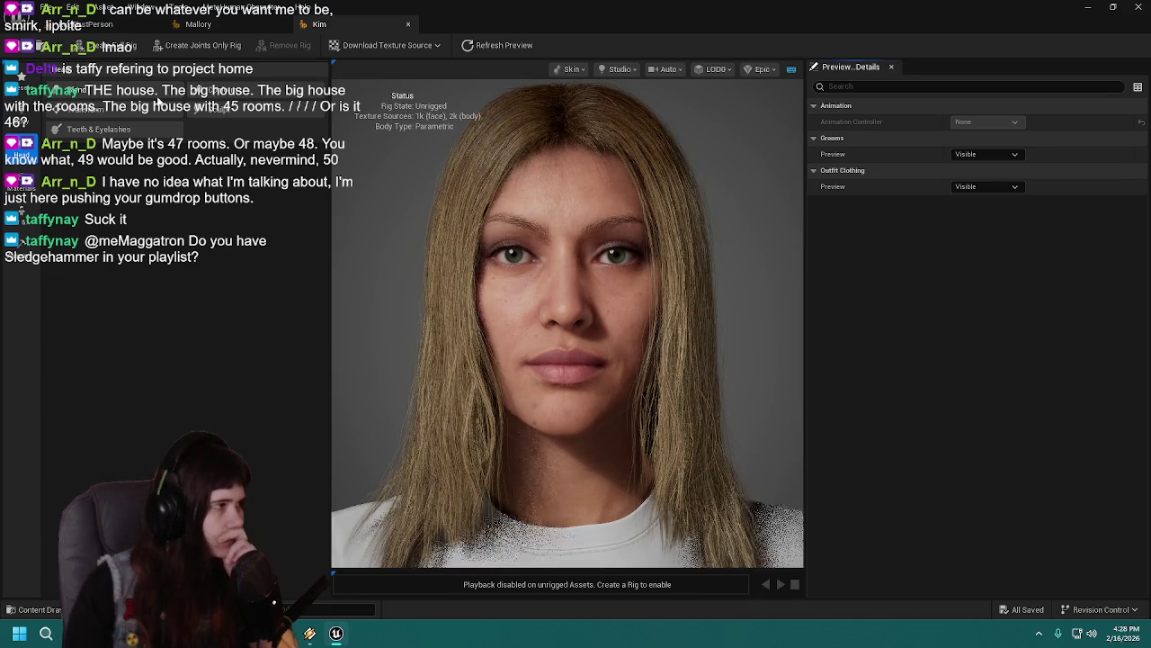
scroll(415, 244, "down", 3)
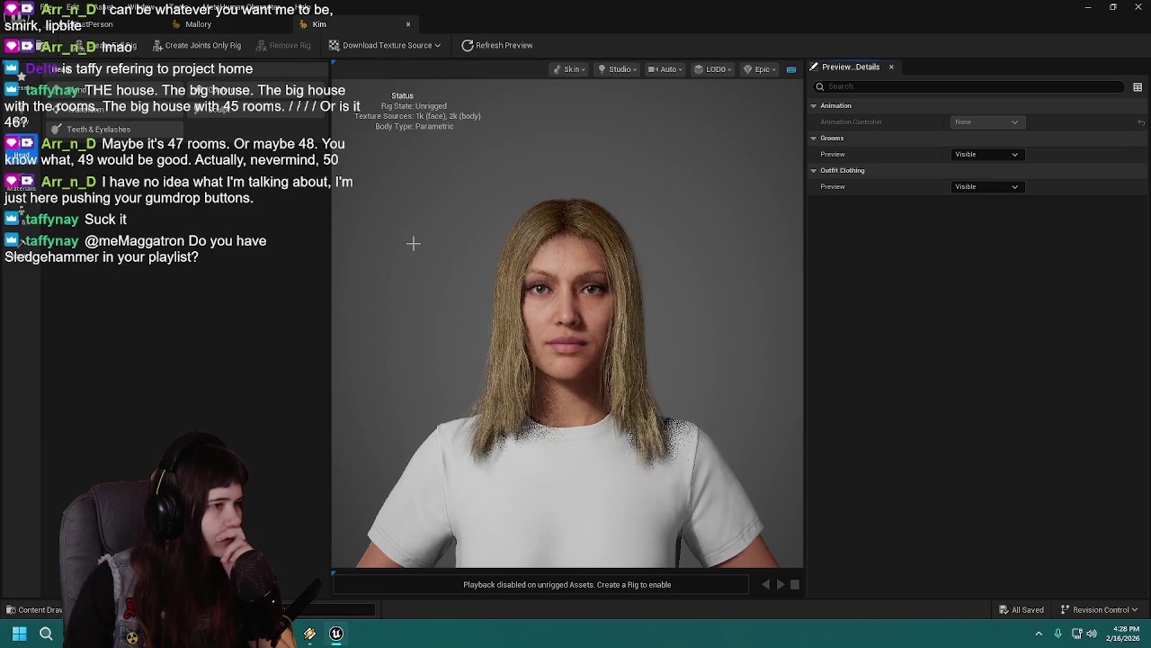
scroll(413, 243, "up", 3)
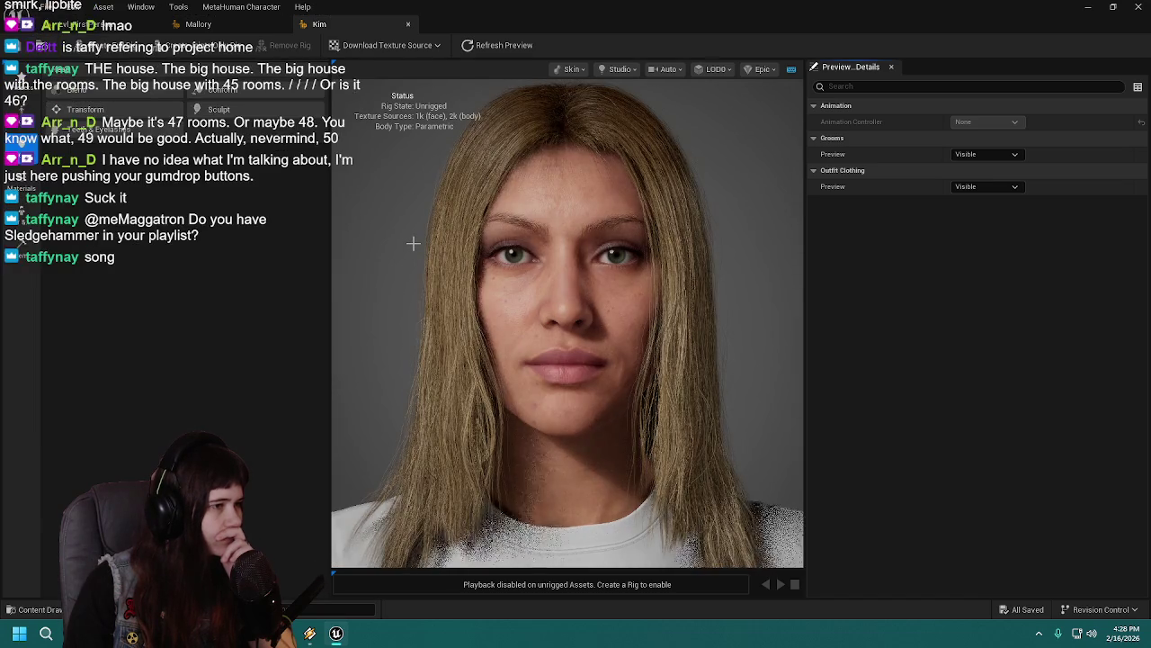
left_click_drag(399, 249, 558, 250)
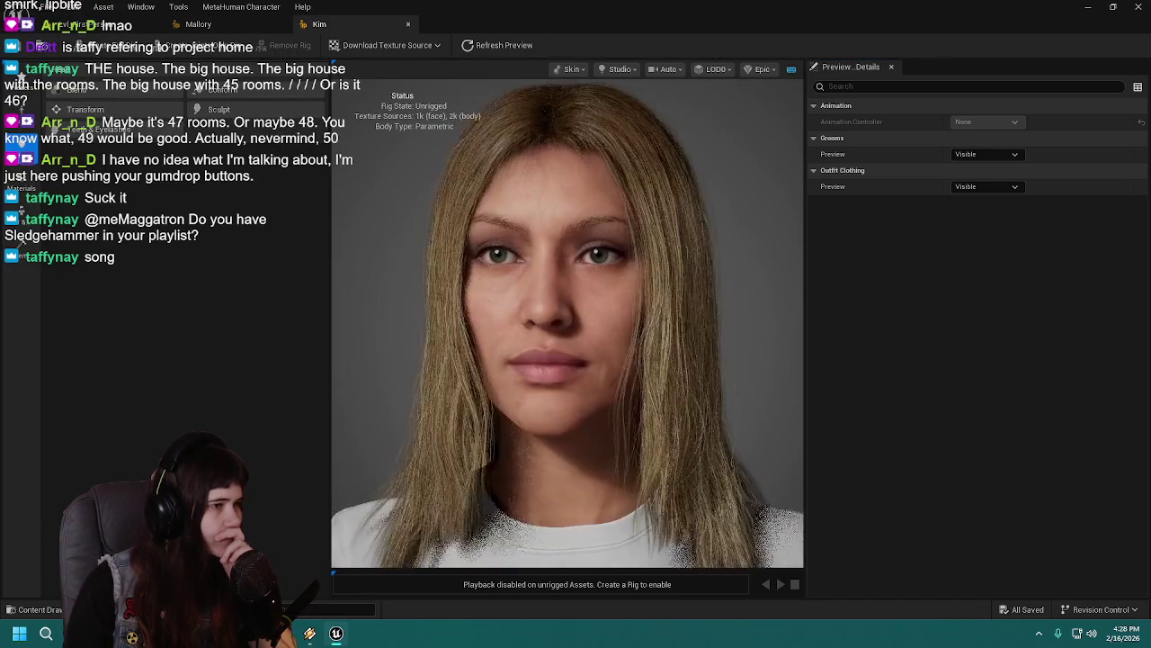
left_click(216, 109)
key("ctrl")
key("ctrl+s")
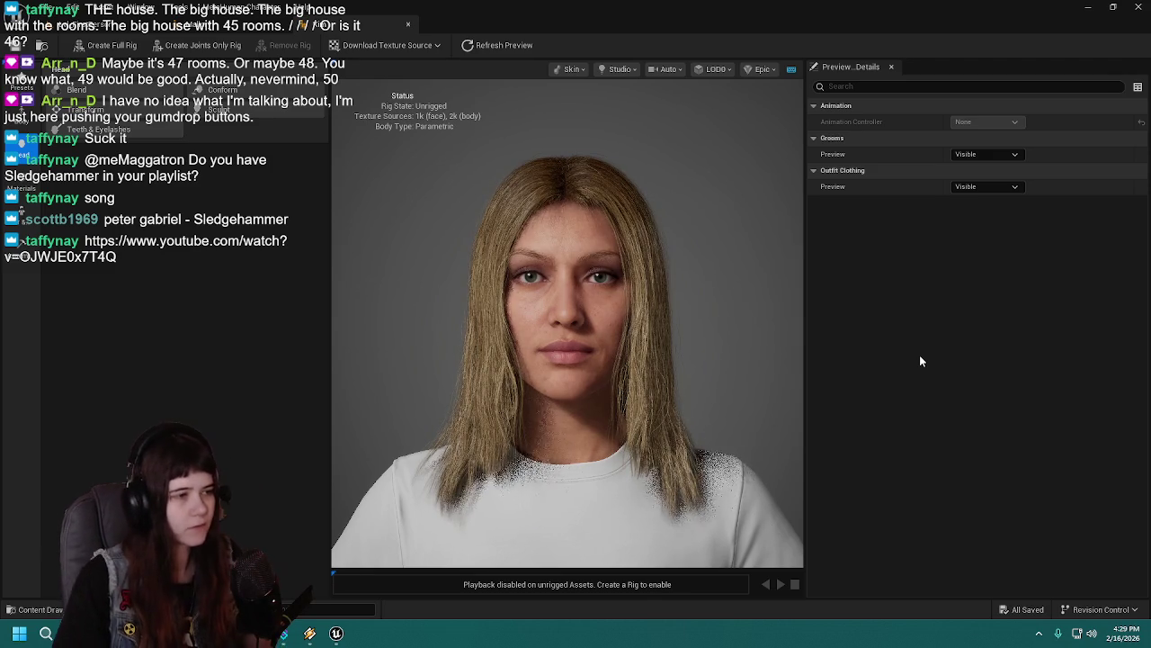
Step: Re-pick Kim's Skin Tone toward a paler shade, fine-tuning U and V, and save
left_click(15, 46)
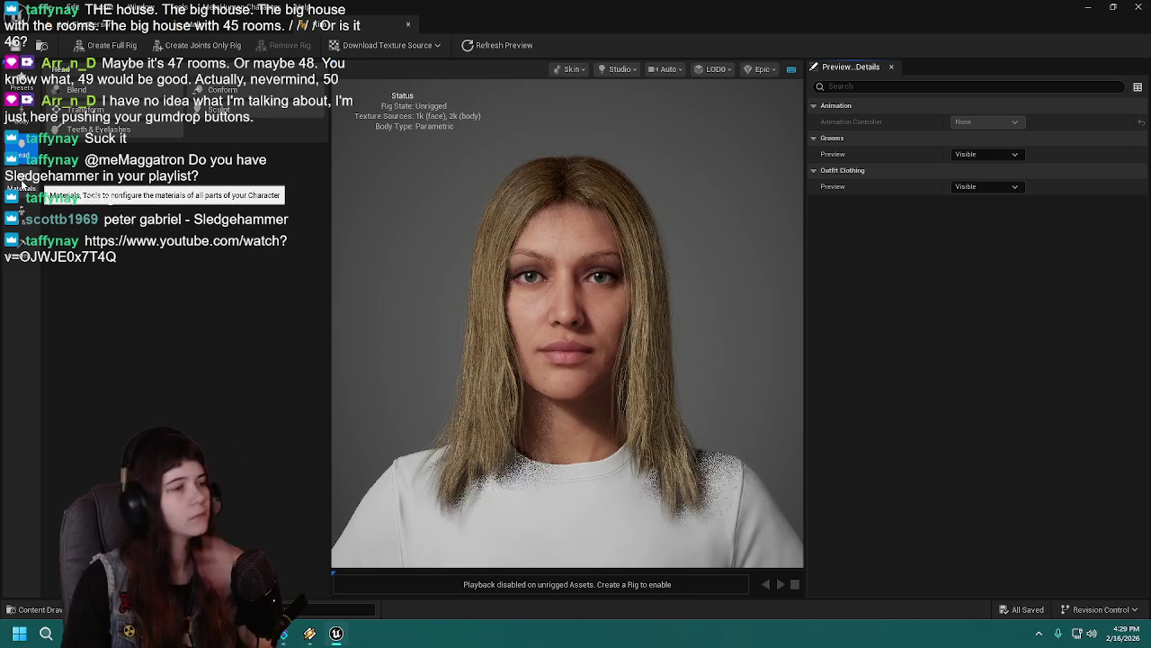
left_click(21, 186)
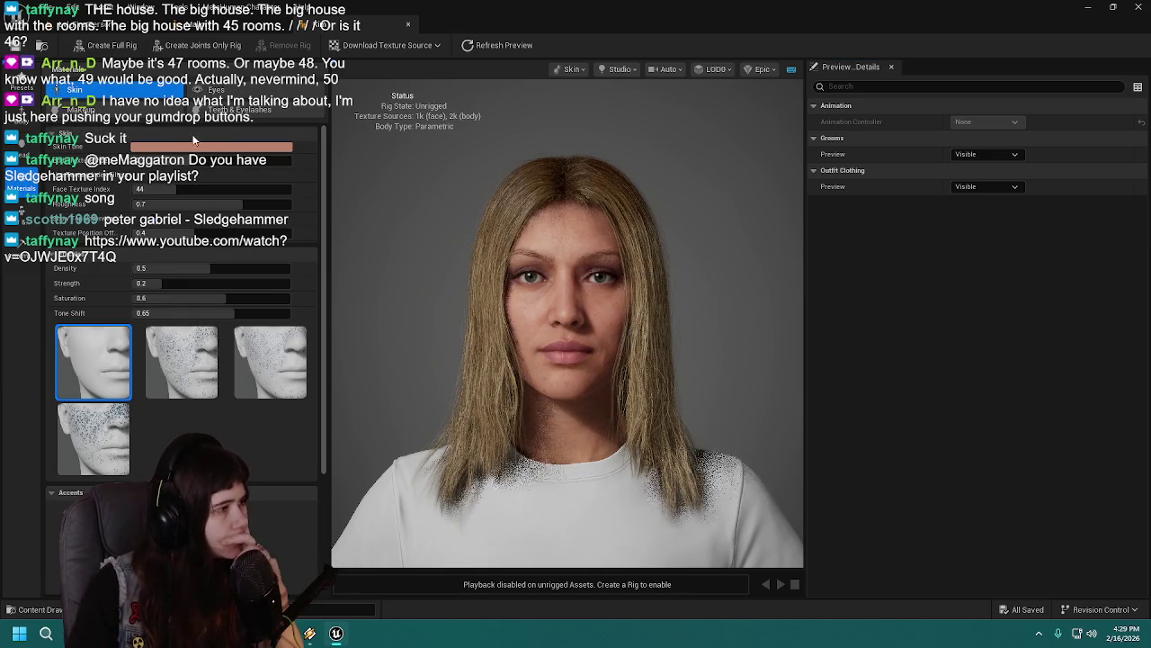
left_click(198, 146)
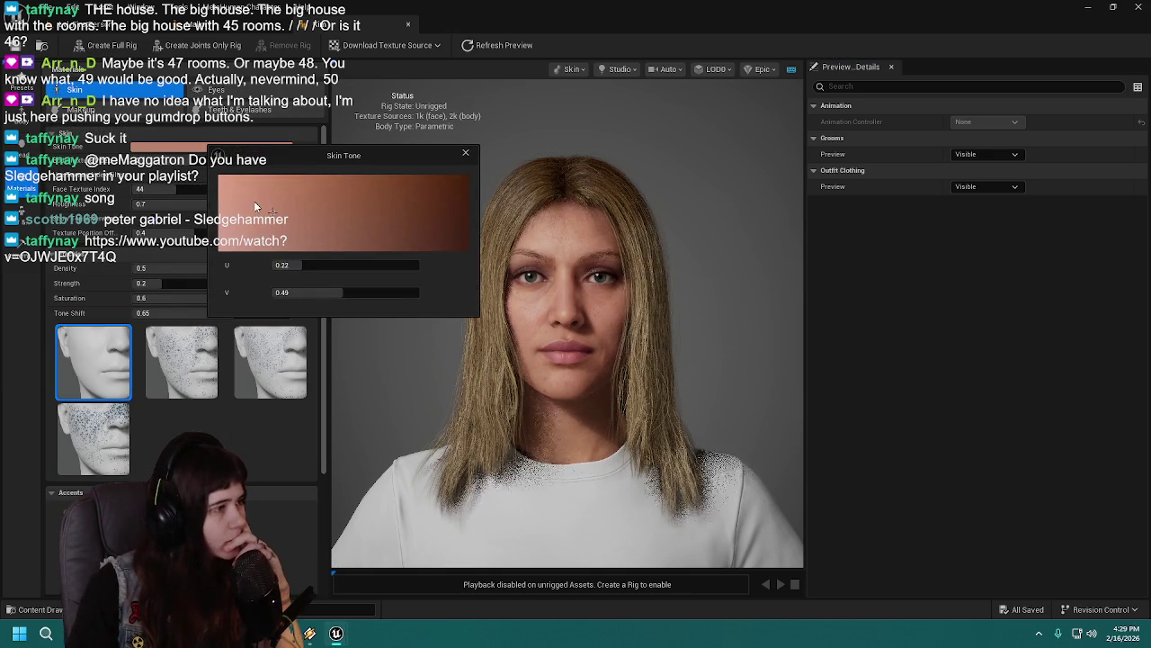
mouse_move(259, 196)
left_mouse_down()
mouse_move(279, 189)
mouse_move(263, 186)
left_mouse_up()
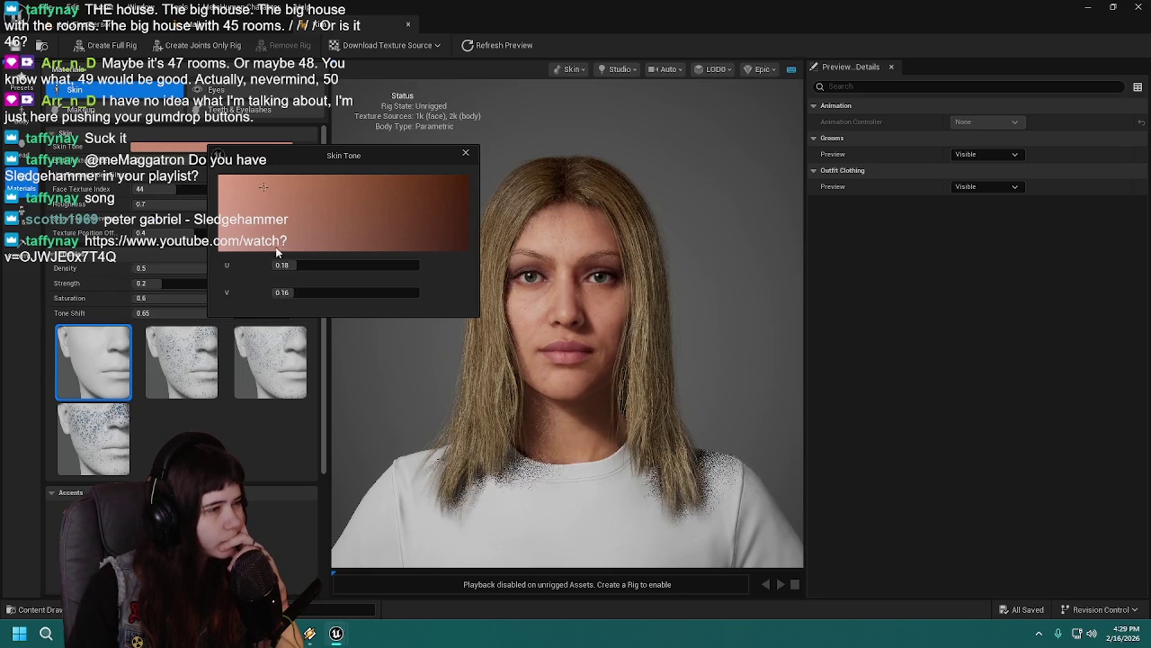
mouse_move(435, 216)
left_mouse_down()
mouse_move(445, 208)
mouse_move(429, 189)
mouse_move(397, 189)
left_mouse_up()
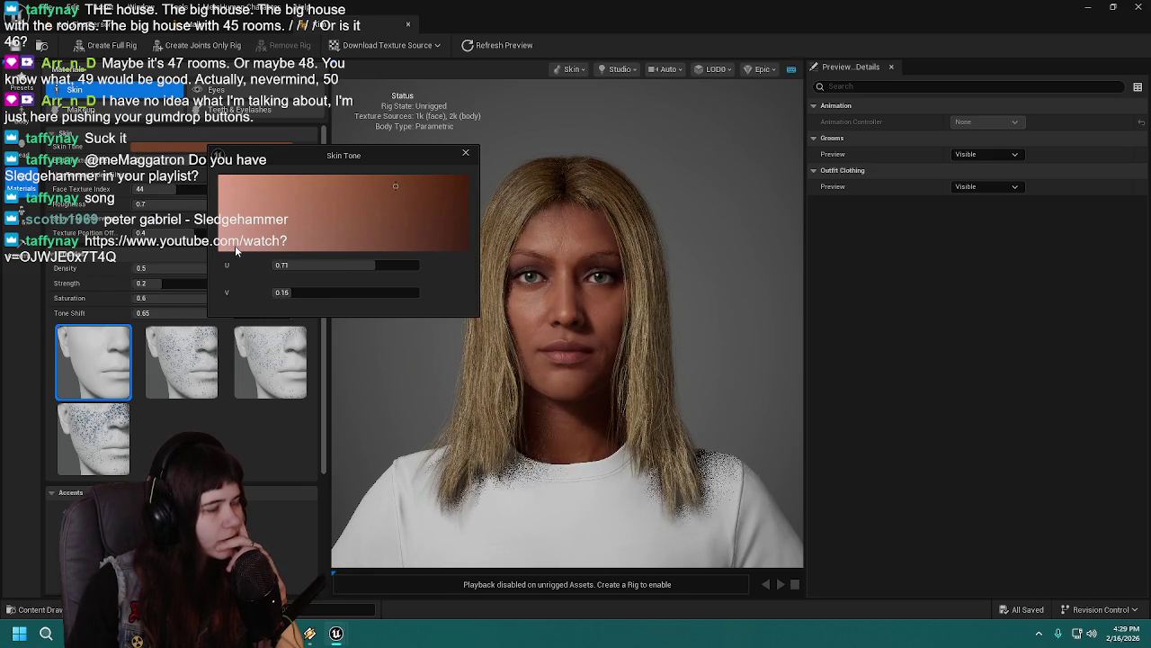
mouse_move(265, 200)
left_mouse_down()
mouse_move(244, 203)
mouse_move(261, 217)
mouse_move(258, 176)
mouse_move(259, 237)
mouse_move(259, 174)
mouse_move(261, 233)
mouse_move(278, 230)
mouse_move(259, 250)
left_mouse_up()
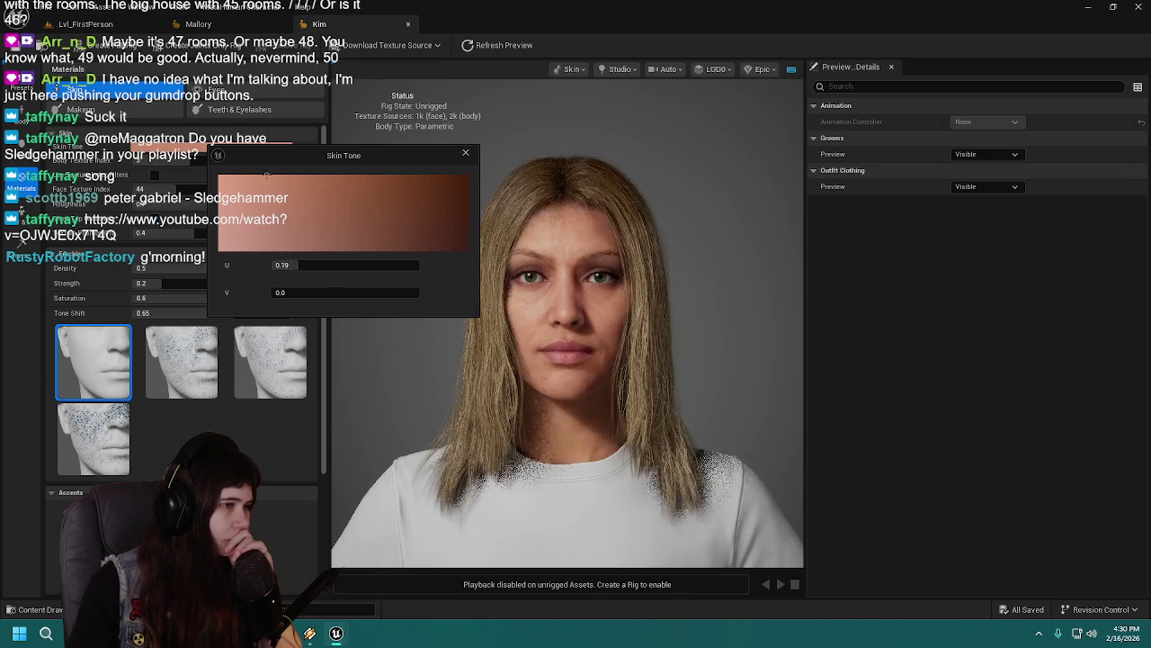
left_click_drag(260, 250, 267, 235)
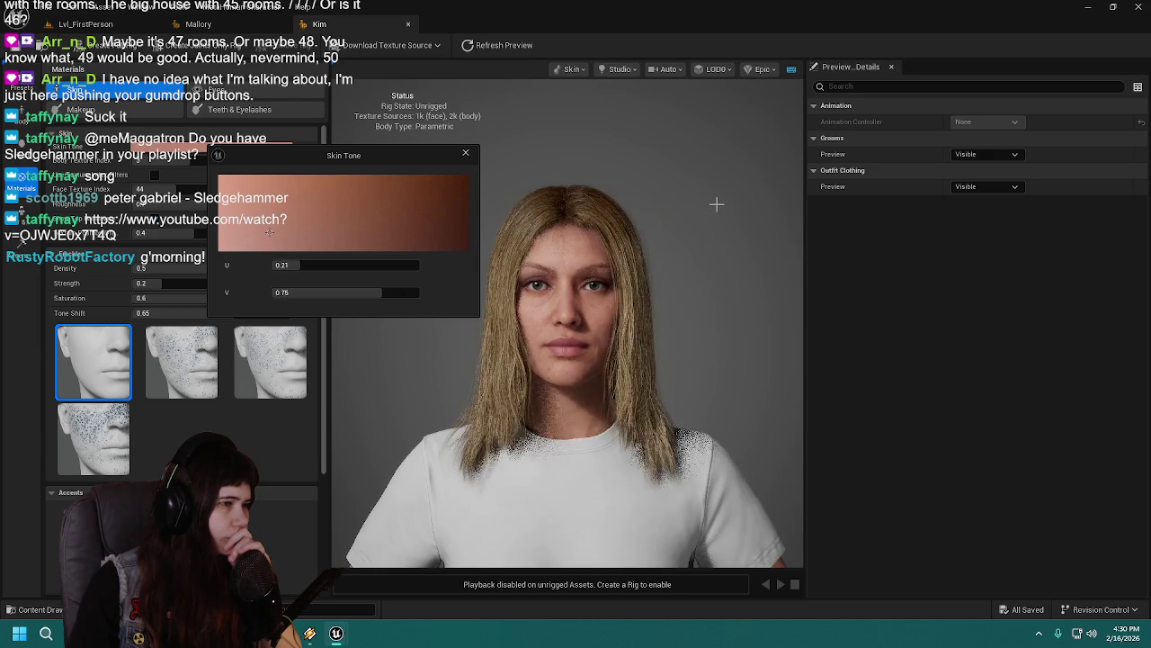
mouse_move(382, 297)
left_mouse_down()
mouse_move(412, 297)
mouse_move(398, 297)
left_mouse_up()
left_click_drag(297, 264, 304, 264)
left_click_drag(463, 153, 430, 153)
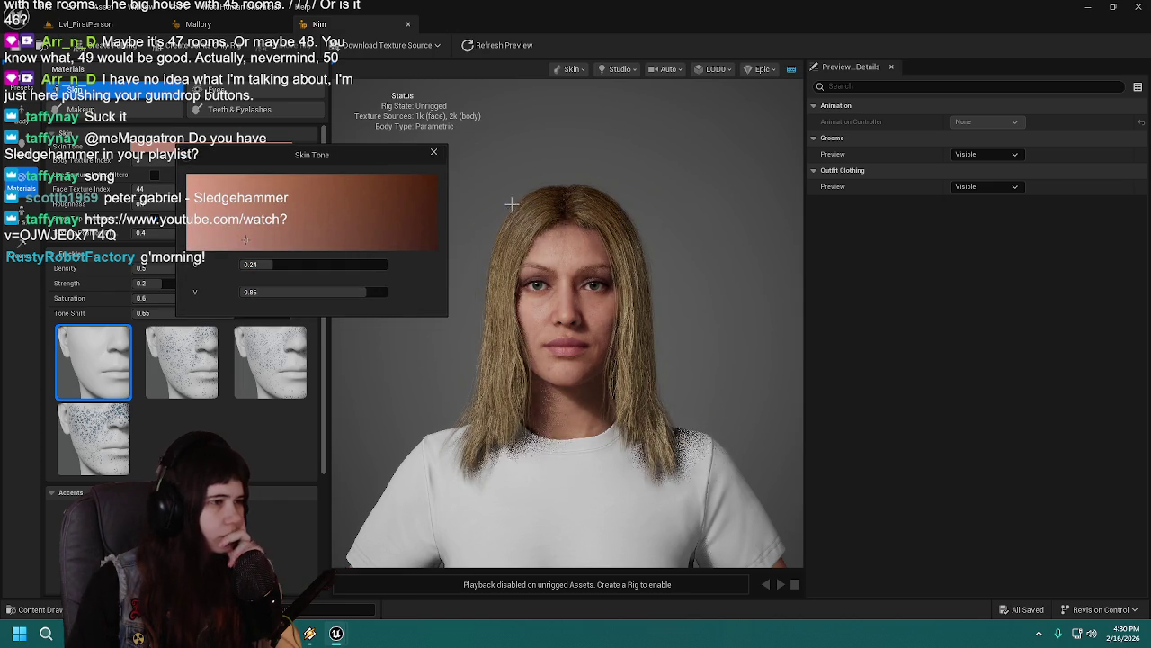
left_click(431, 154)
key("ctrl+s")
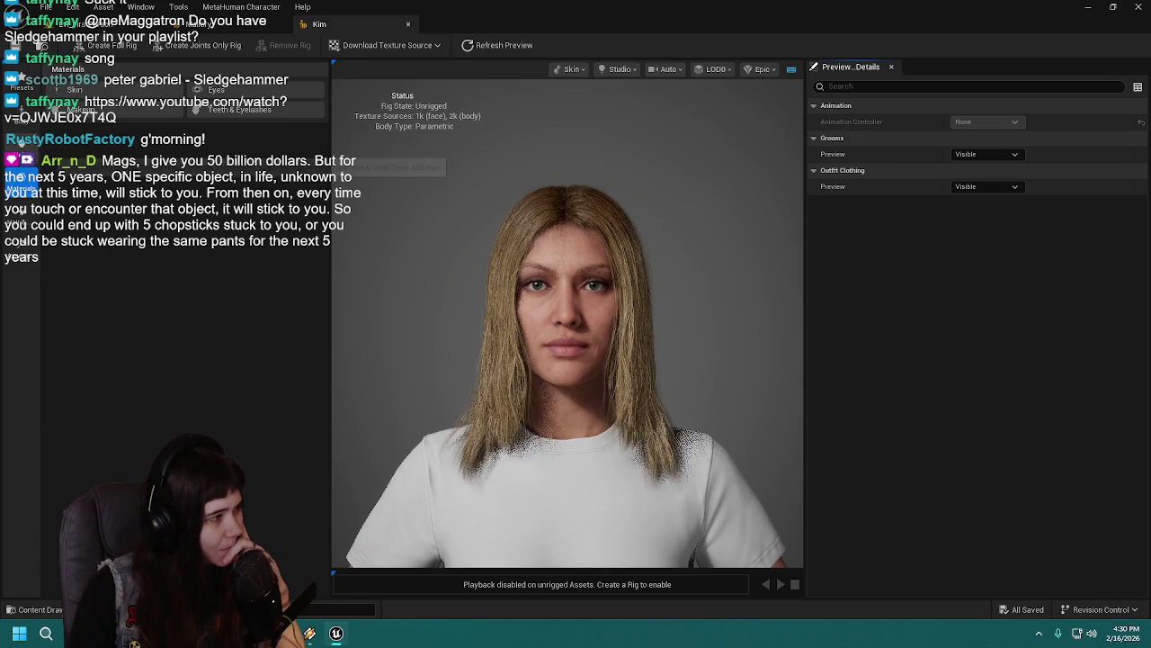
Step: Refine the skin tone again to about U 0.21, V 0.81 and save
left_click(29, 142)
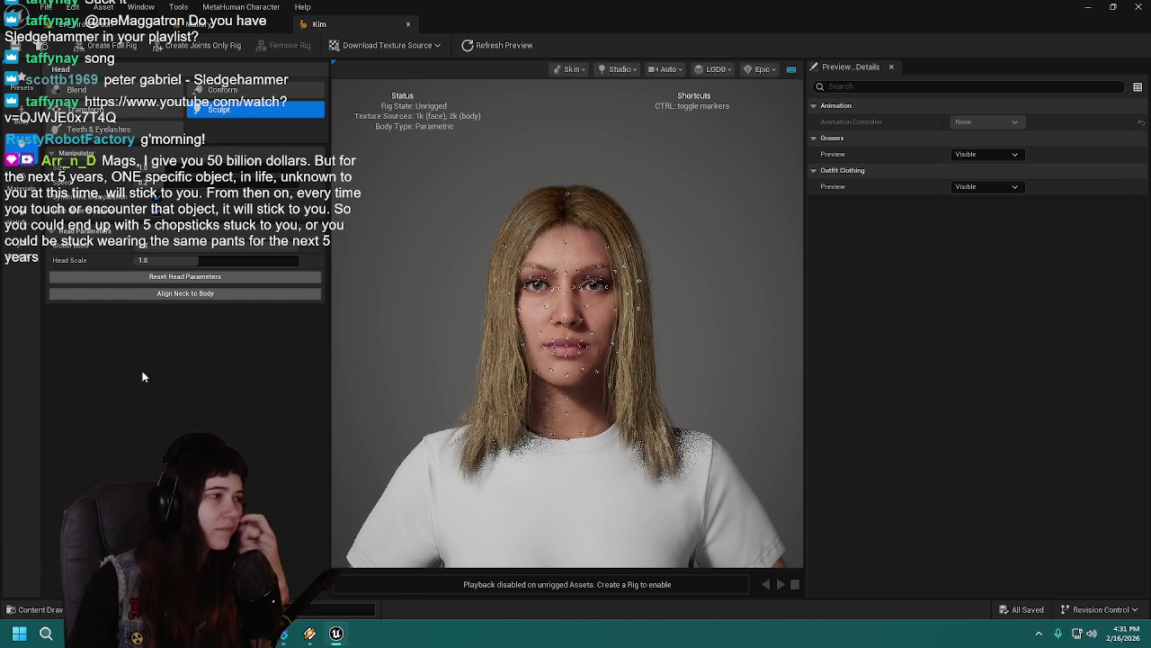
left_click(75, 89)
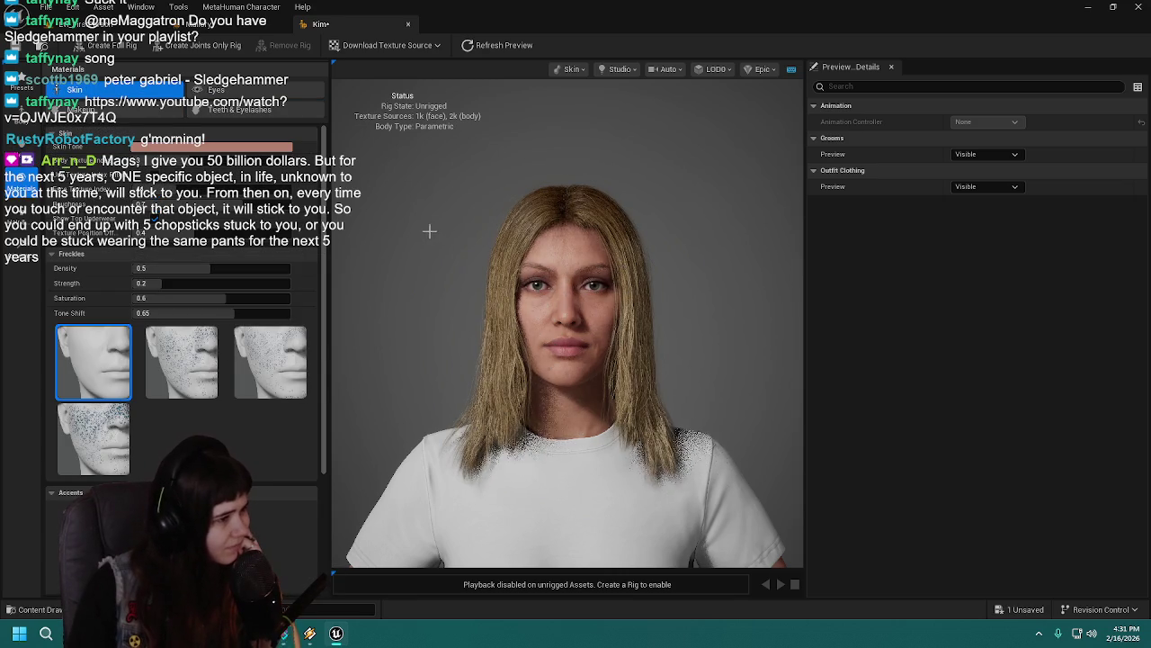
scroll(405, 238, "up", 2)
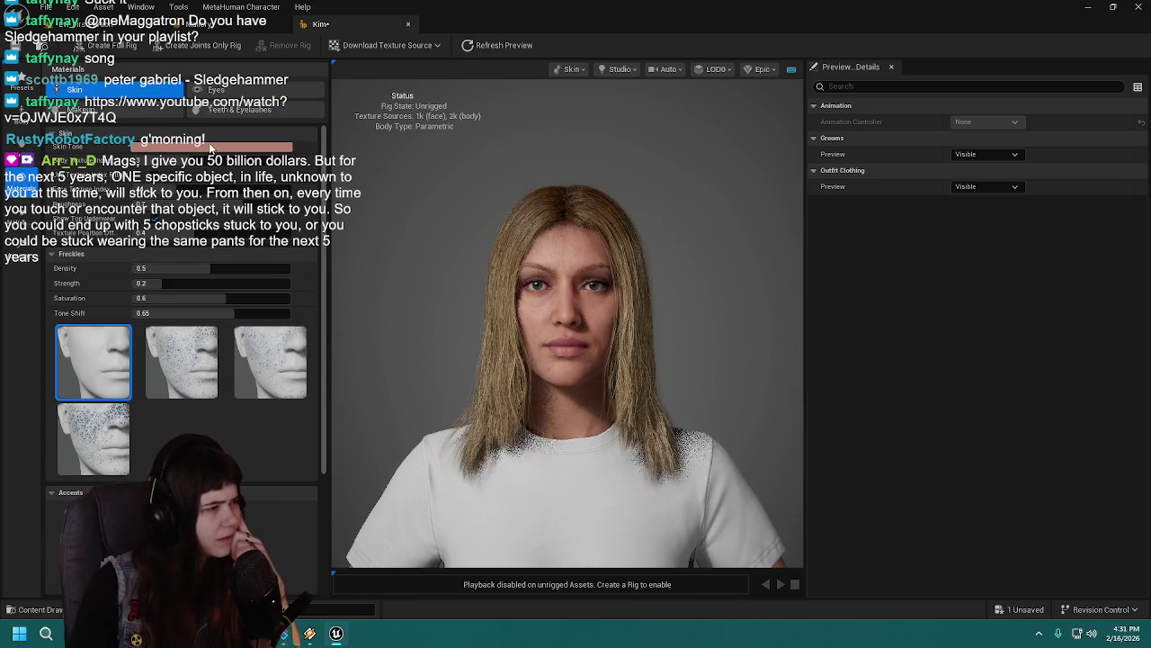
left_click(225, 147)
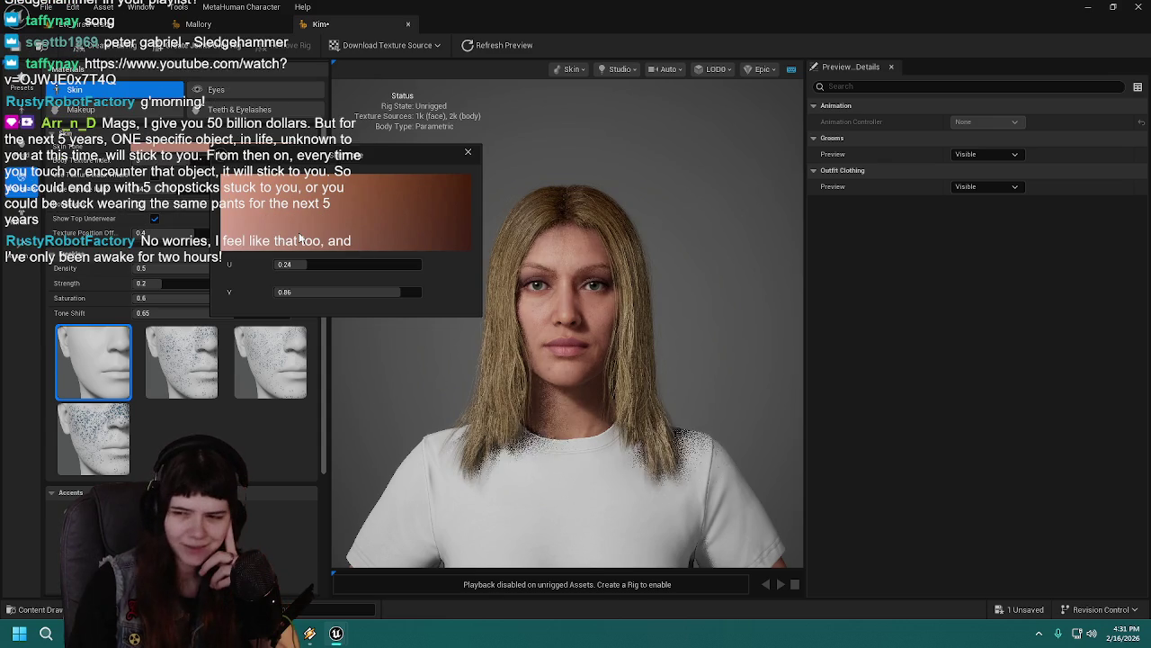
mouse_move(298, 242)
left_mouse_down()
mouse_move(287, 224)
mouse_move(272, 236)
left_mouse_up()
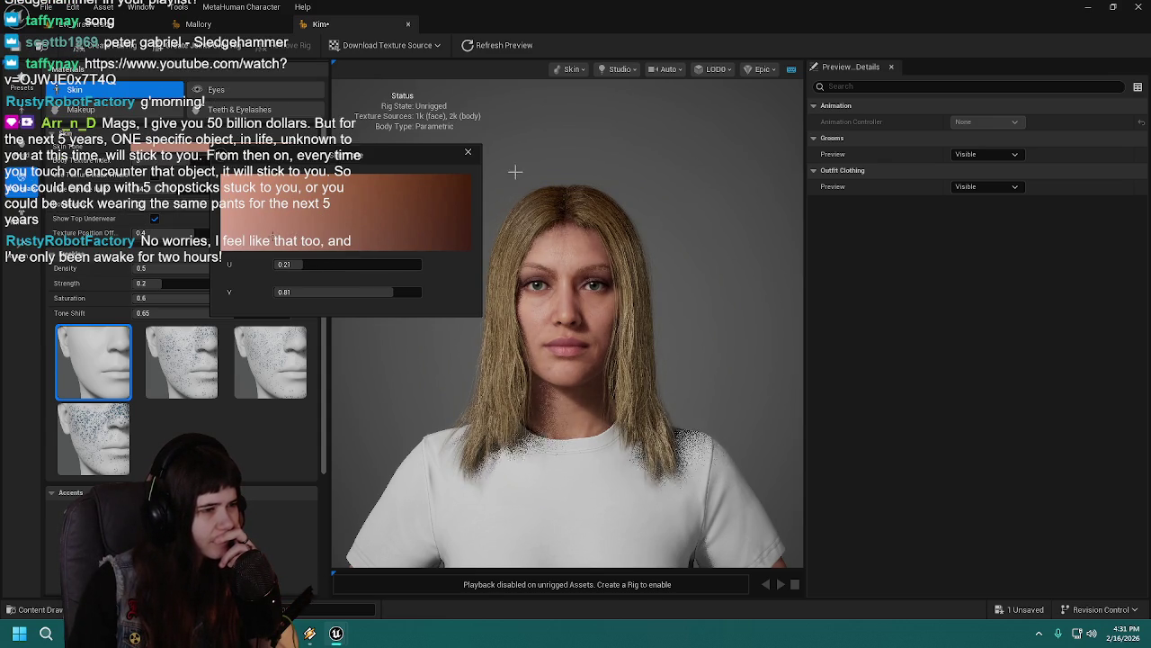
left_click(469, 159)
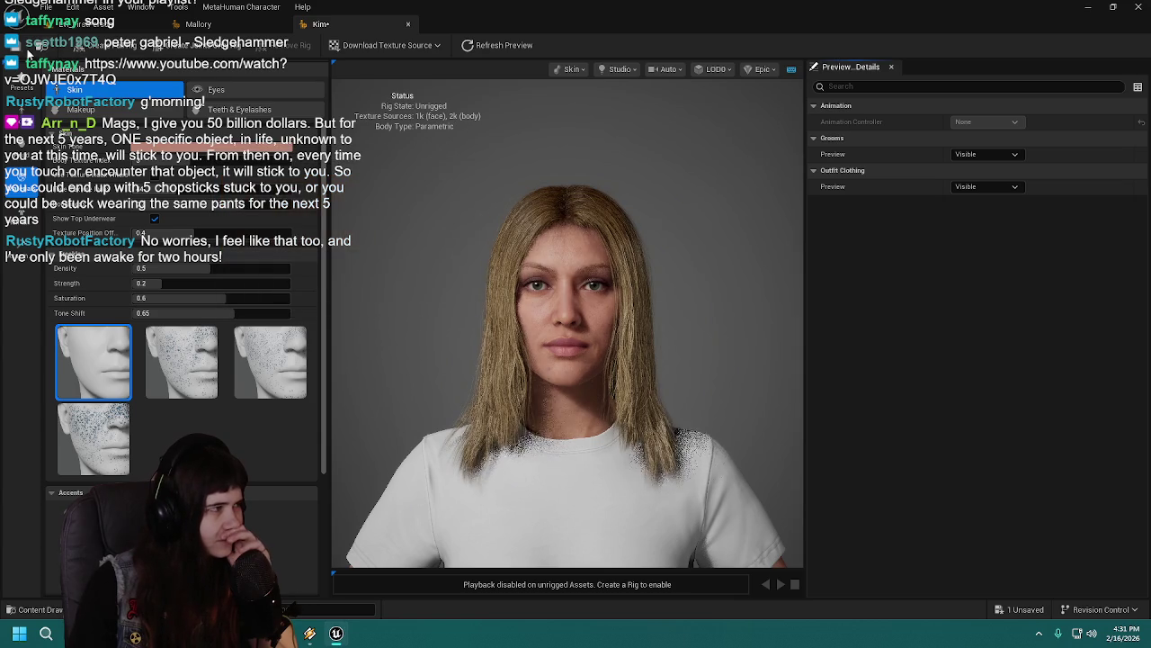
key("ctrl+s")
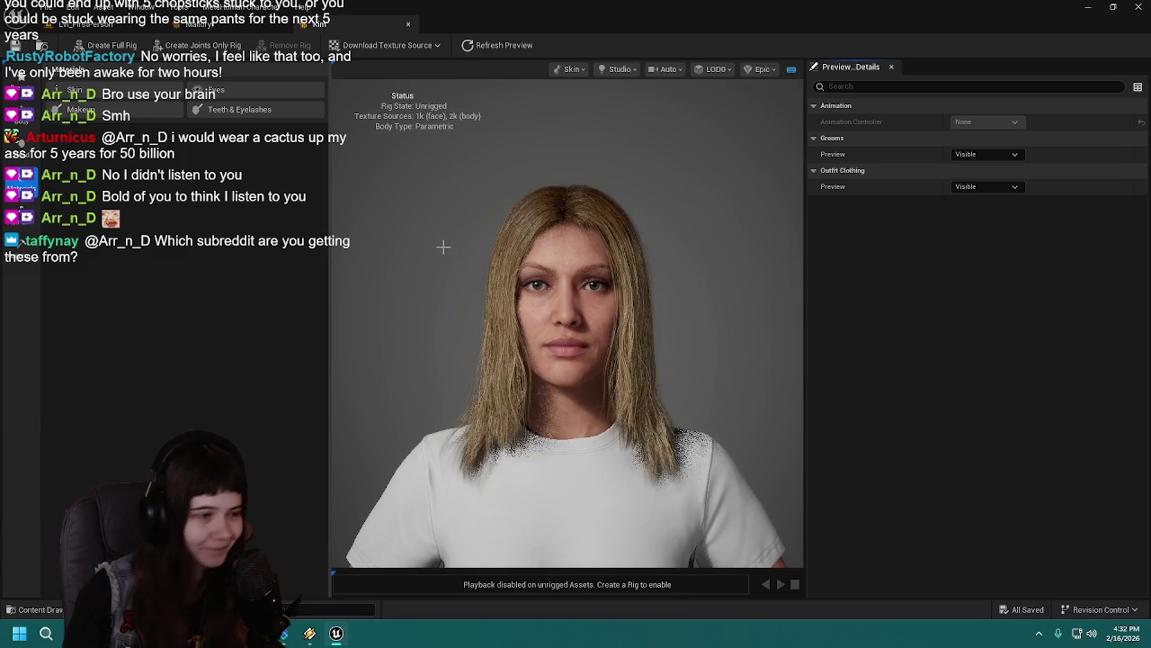
Step: Pass through Hair and Clothing and Skin, then open Head Sculpt with its face markers
scroll(443, 246, "up", 5)
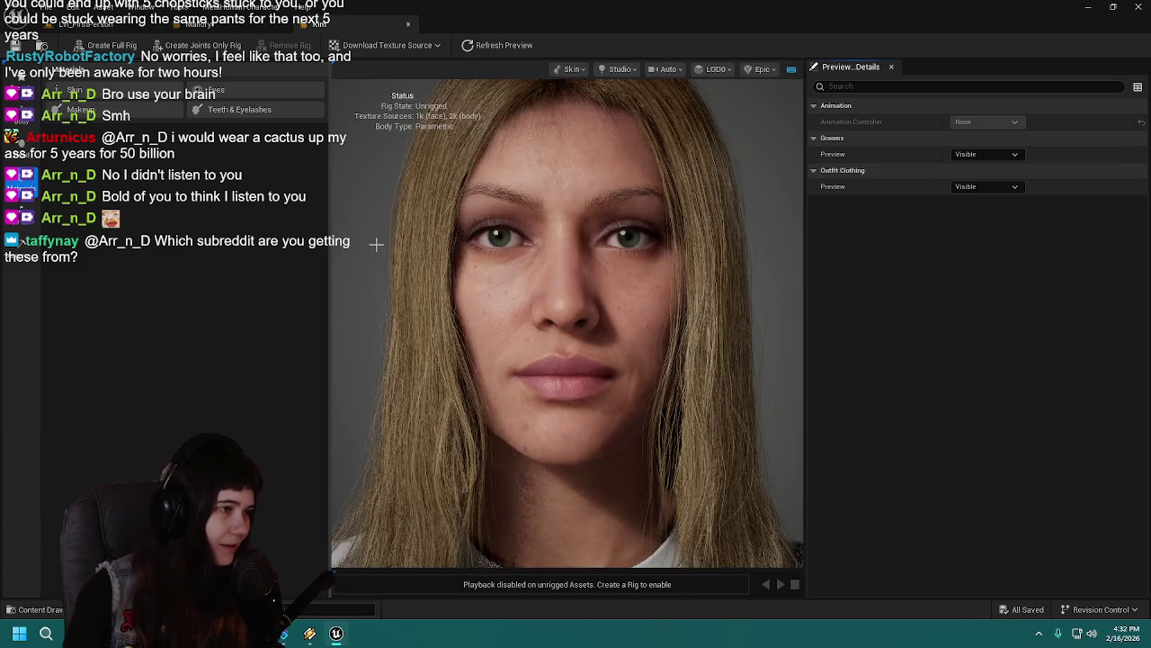
scroll(376, 243, "down", 5)
scroll(376, 244, "up", 5)
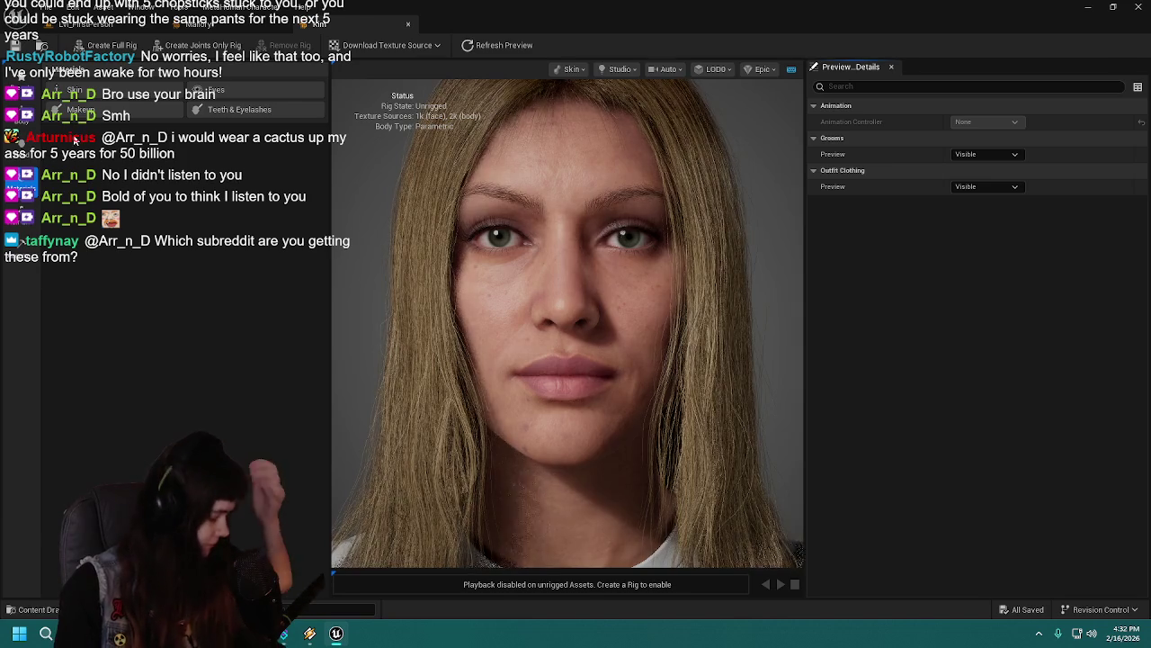
left_click(35, 213)
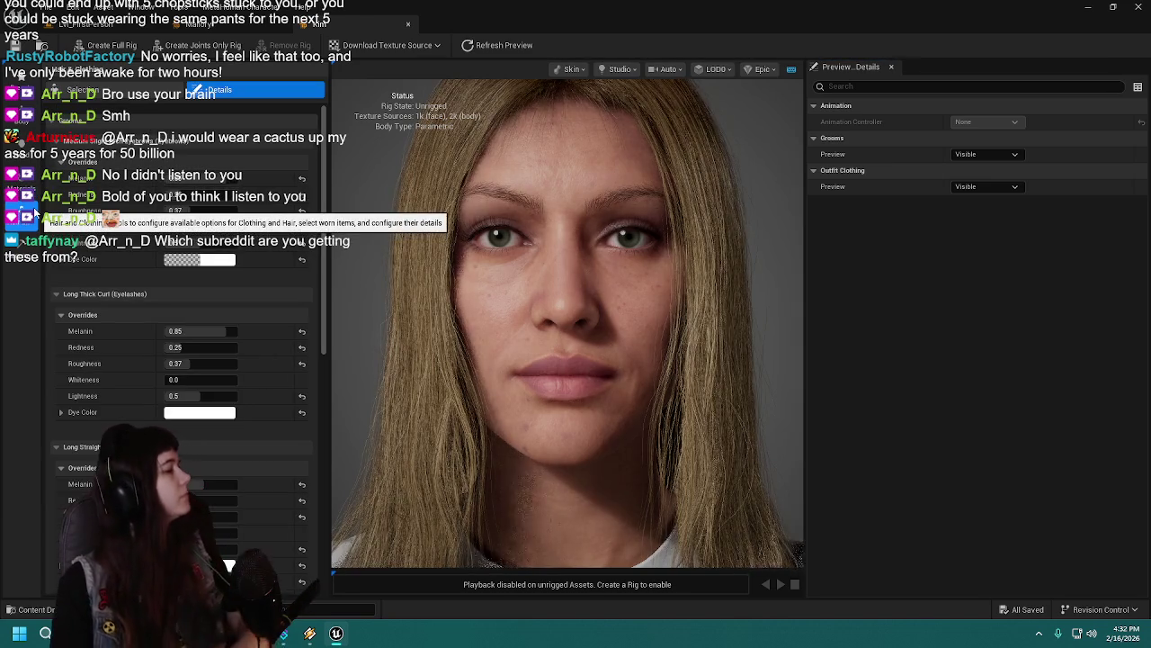
left_click(27, 173)
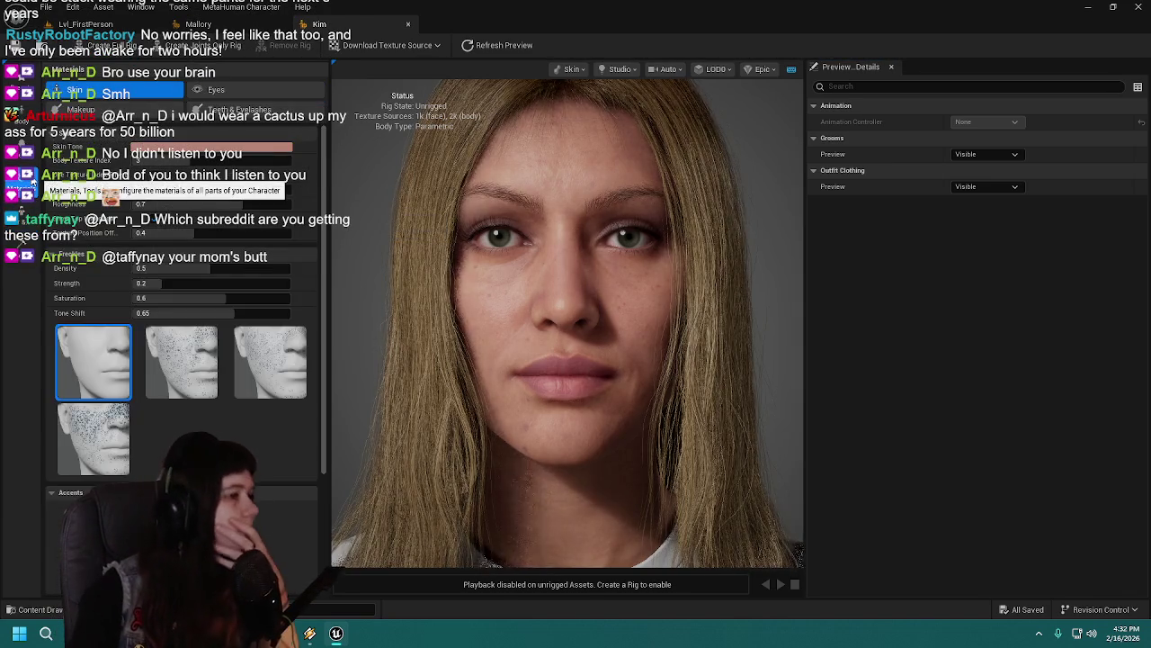
left_click(21, 149)
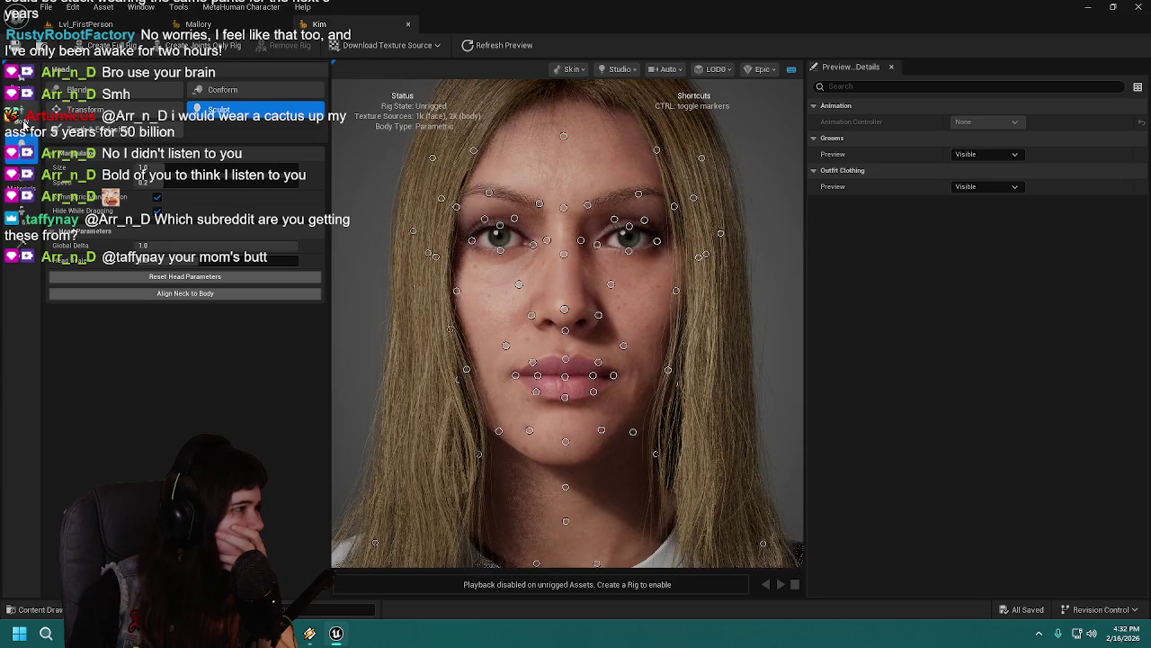
Step: Return to head sculpting and toggle the face markers with Ctrl to compare Kim's face
left_click(24, 124)
left_click(22, 149)
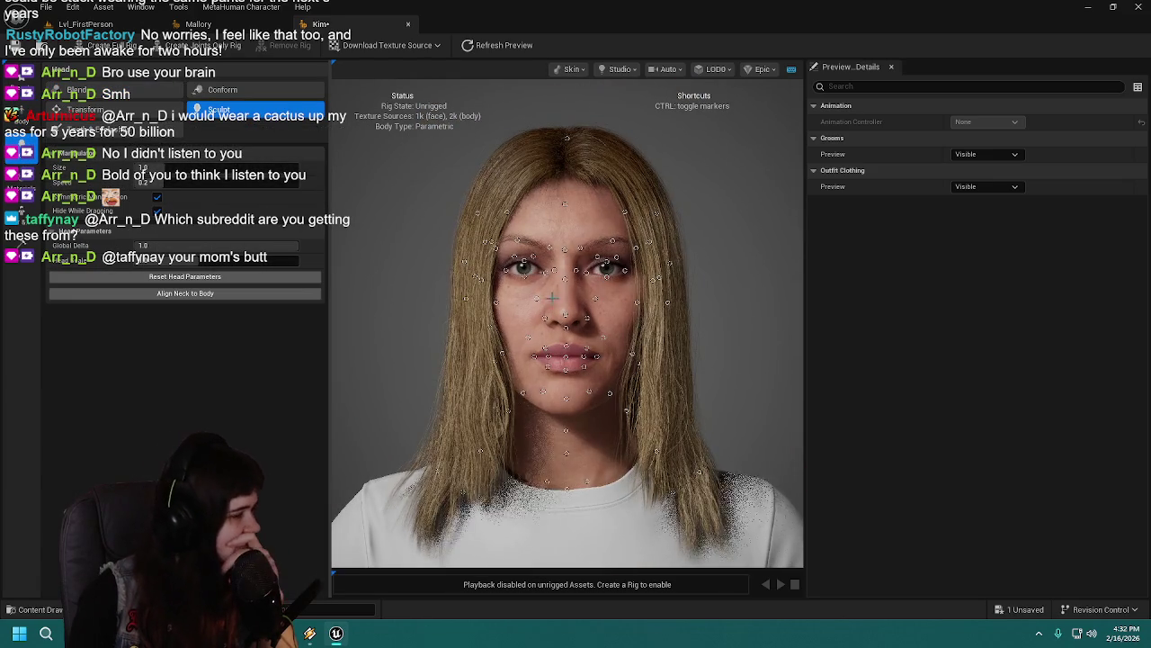
key("ctrl")
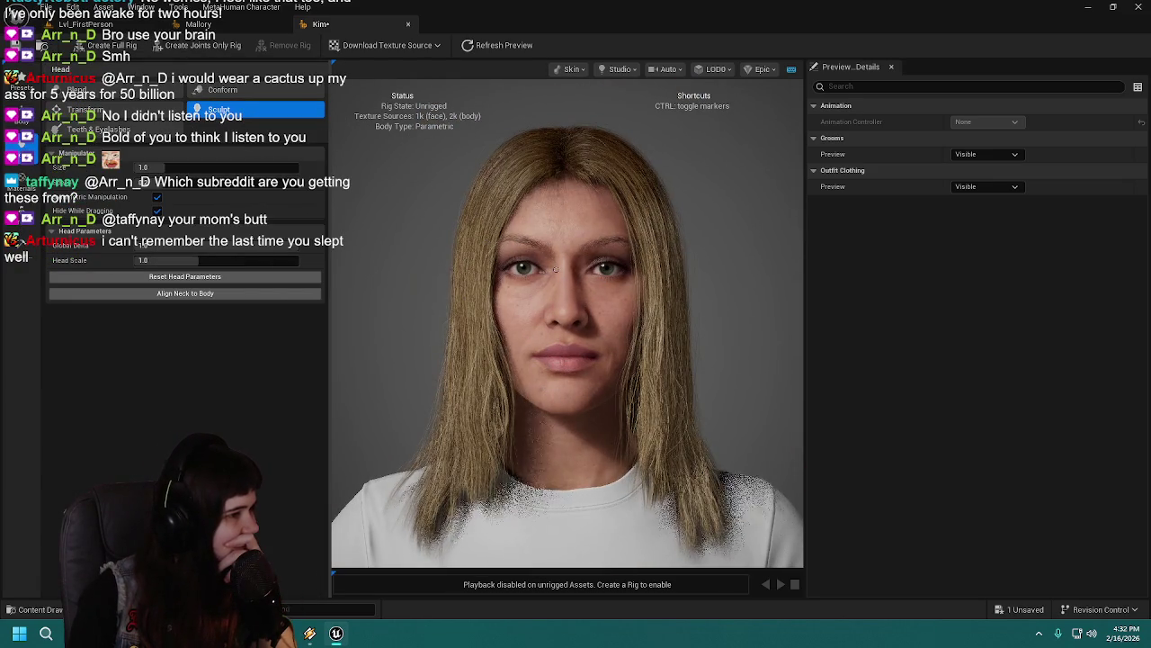
key("ctrl")
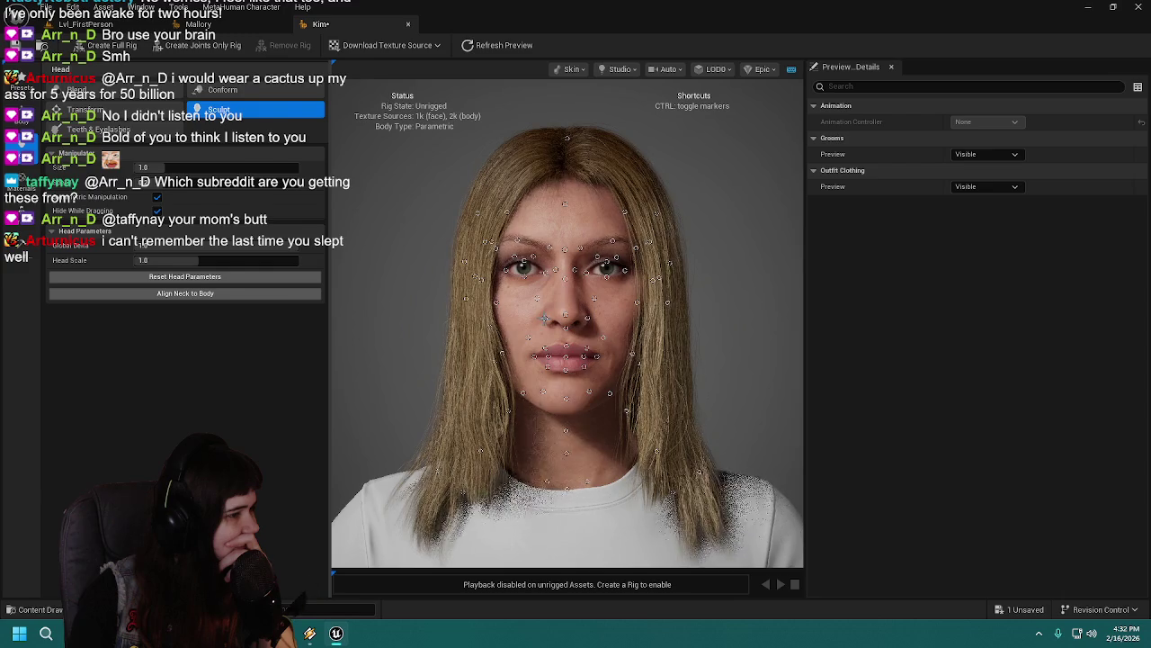
key("ctrl")
key("ctrl")
key("ctrl")
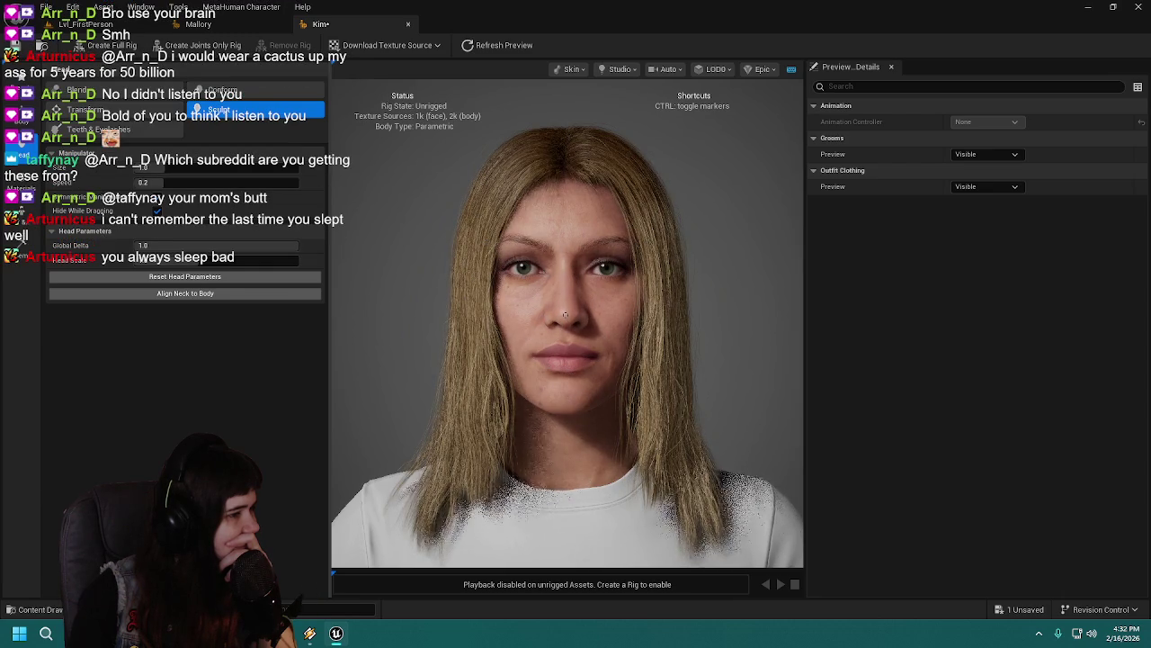
key("ctrl")
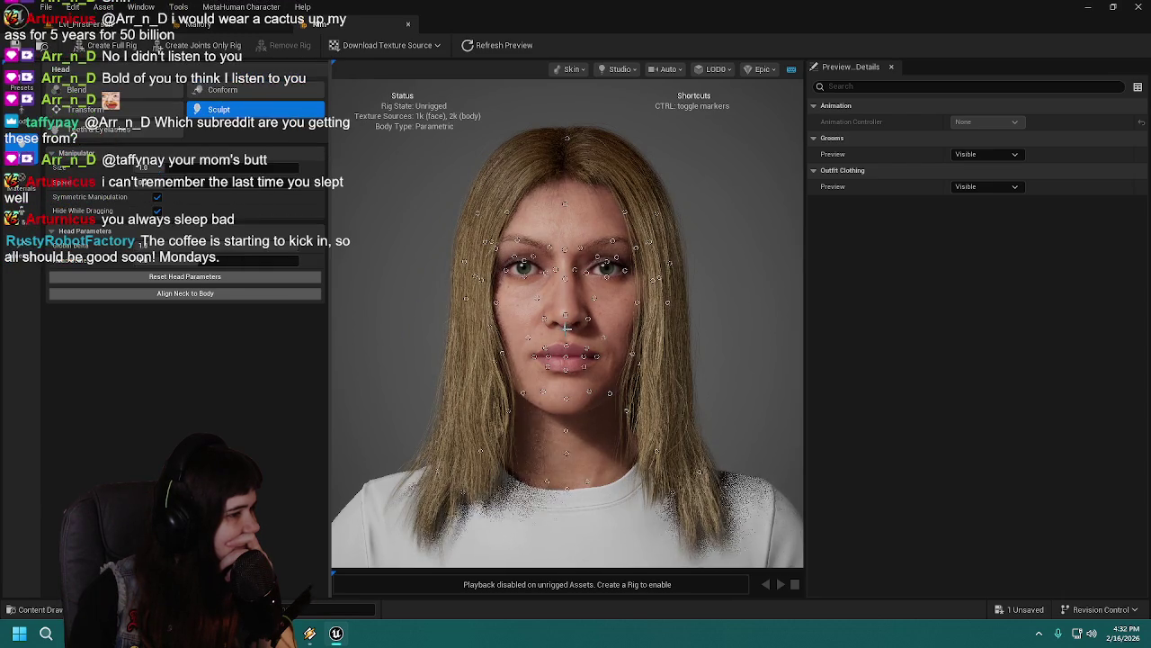
key("ctrl")
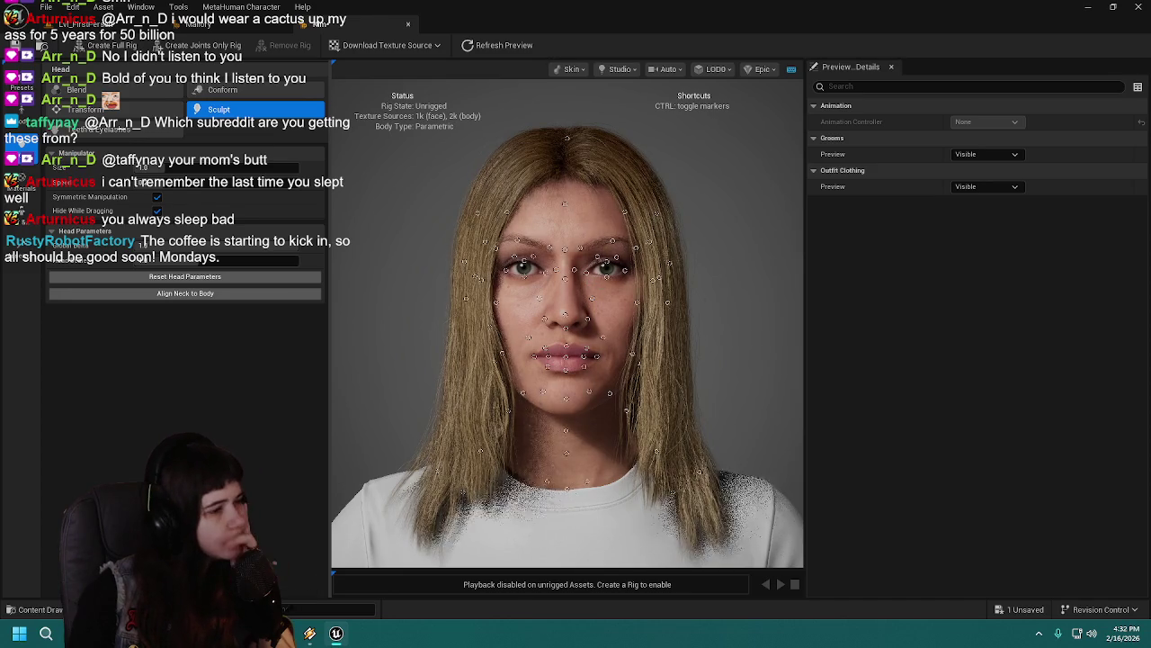
key("ctrl")
key("ctrl")
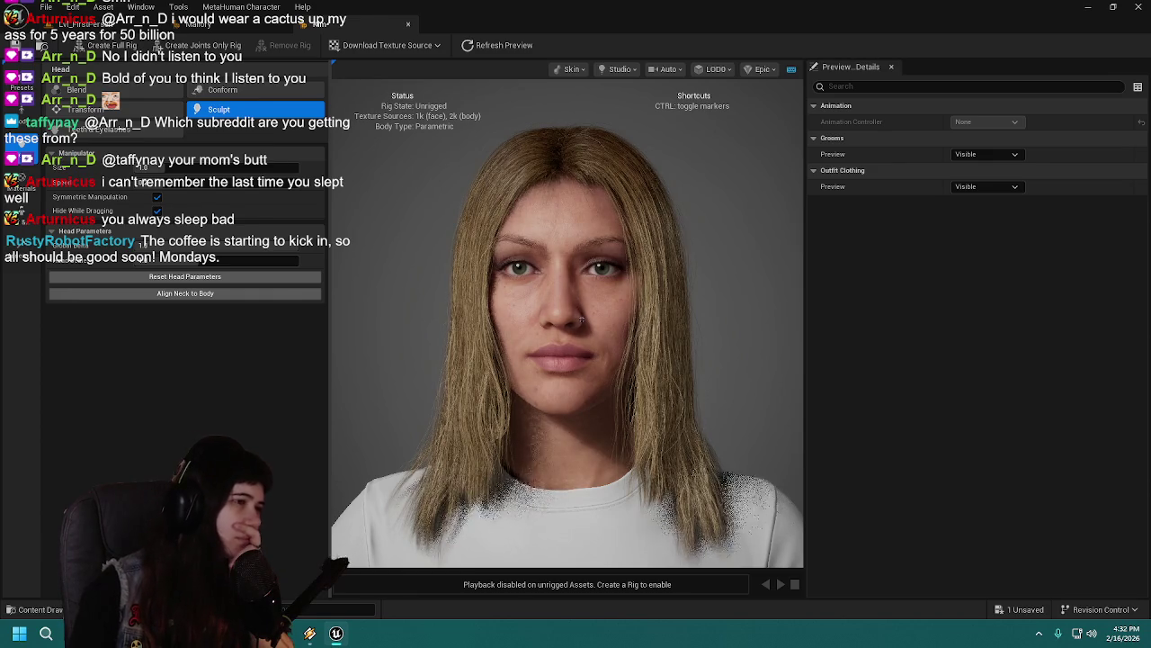
key("ctrl")
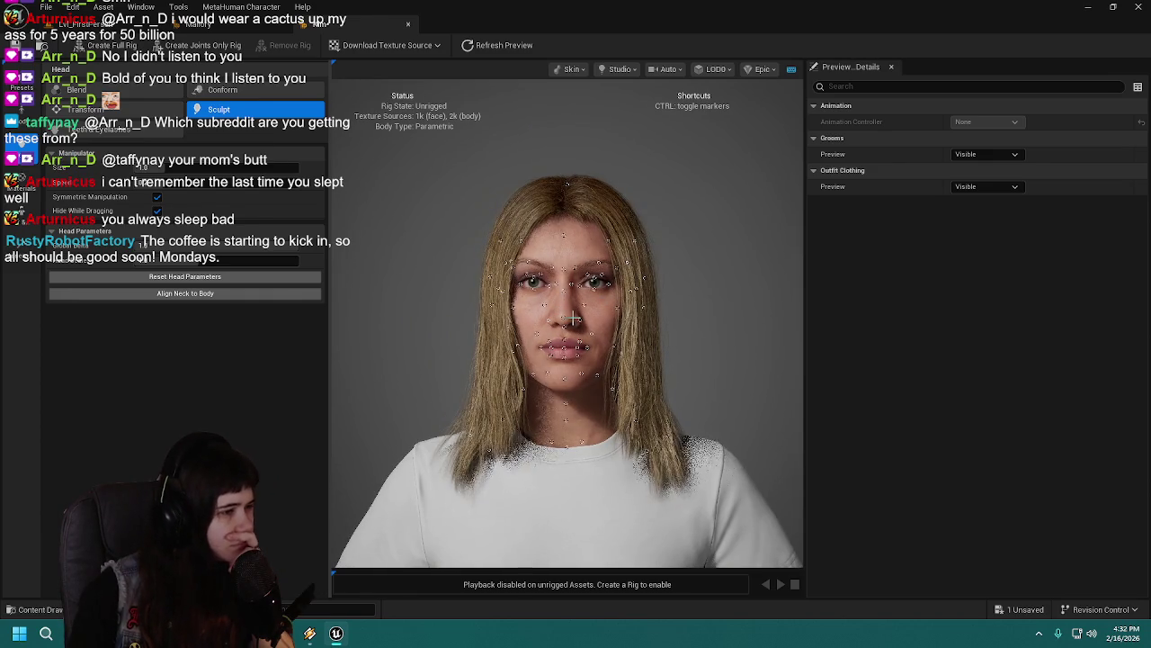
Step: Save Kim with Ctrl+S and exit head sculpting
key("ctrl+s")
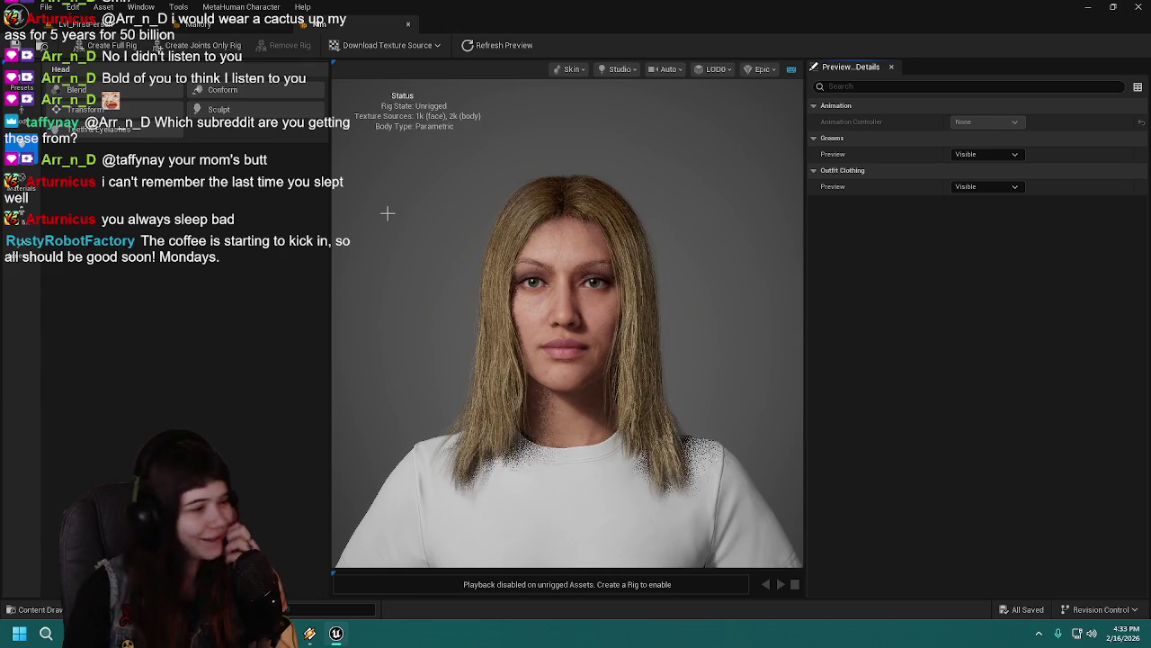
left_click(217, 111)
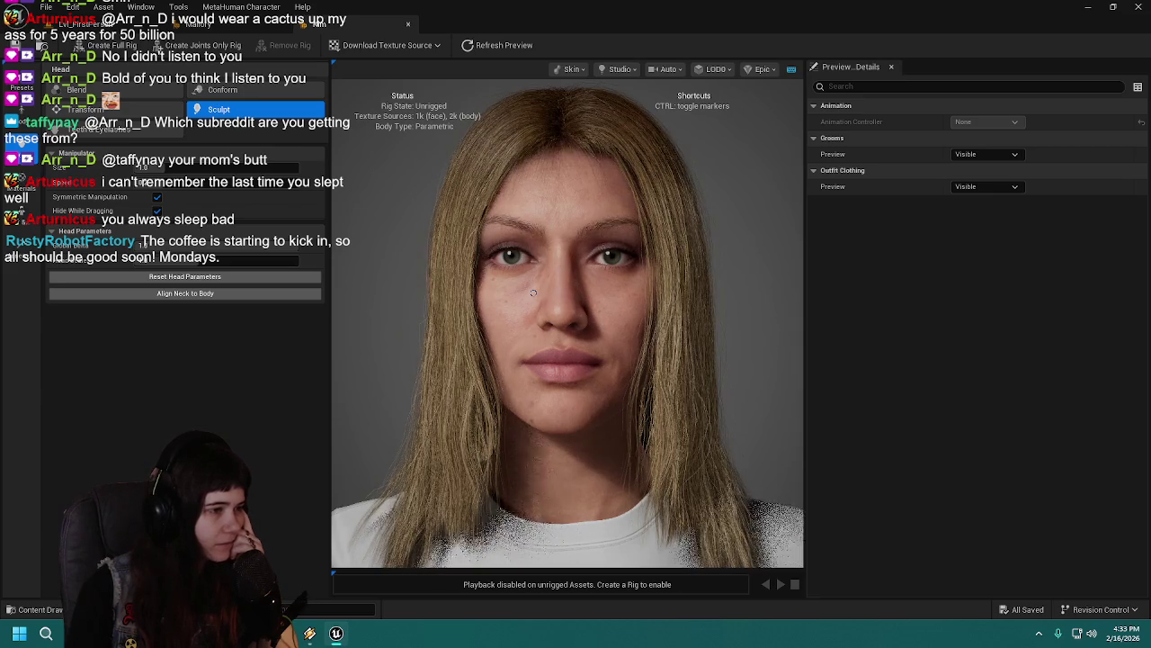
key("ctrl+s")
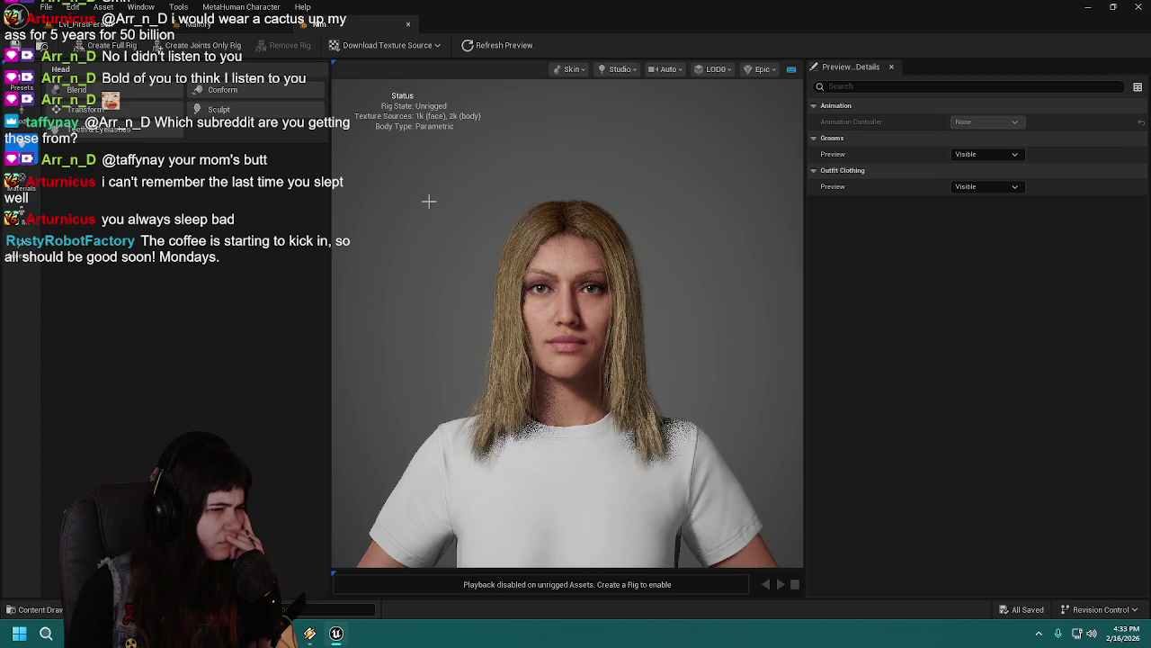
Step: Add the Aoi, Etta and Mateo presets to the head blend circle
left_click(145, 94)
mouse_move(248, 477)
left_mouse_down()
mouse_move(225, 283)
mouse_move(184, 270)
left_mouse_up()
scroll(180, 486, "down", 2)
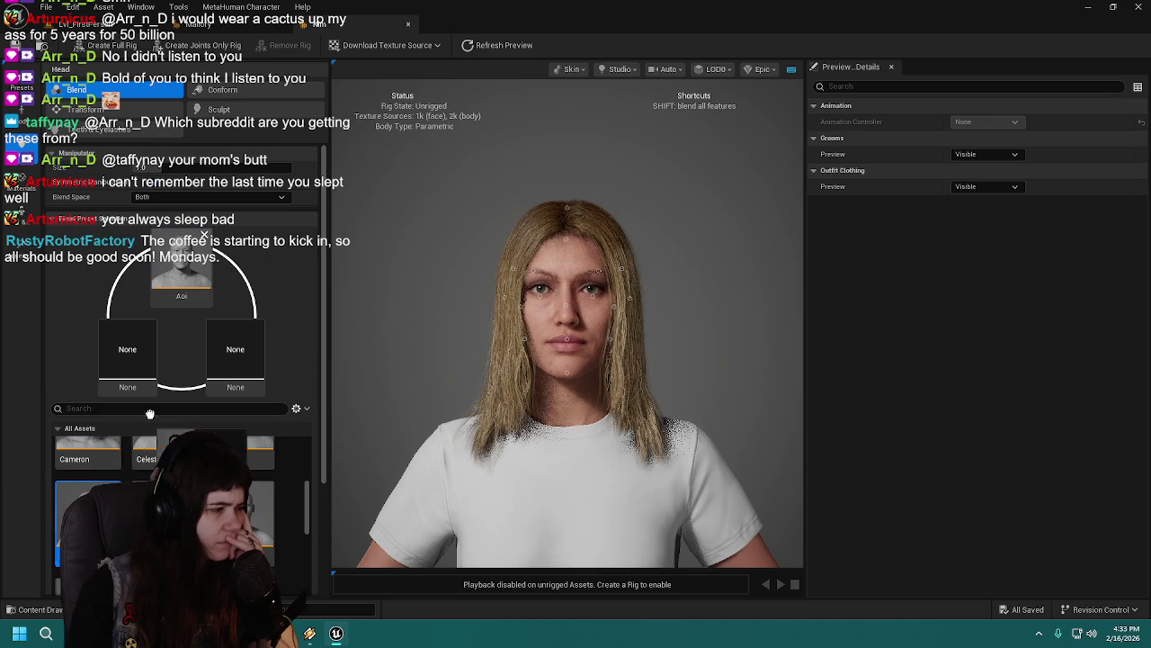
left_click_drag(88, 530, 126, 351)
left_click(248, 486)
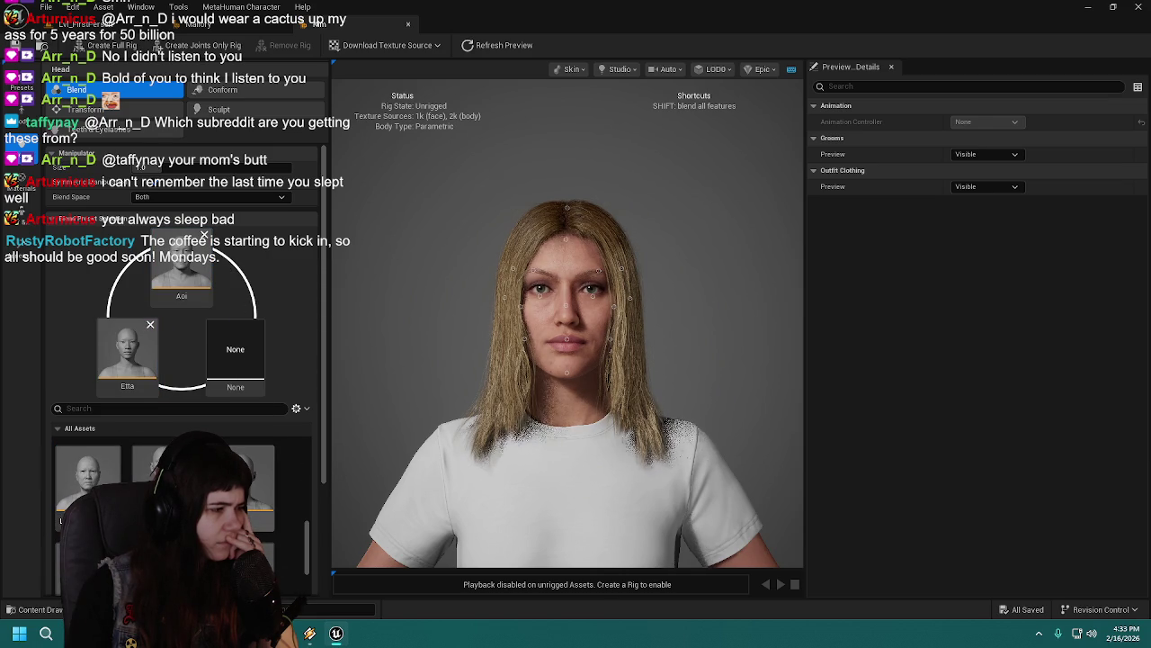
mouse_move(251, 491)
left_mouse_down()
mouse_move(311, 513)
mouse_move(234, 351)
left_mouse_up()
scroll(594, 301, "up", 5)
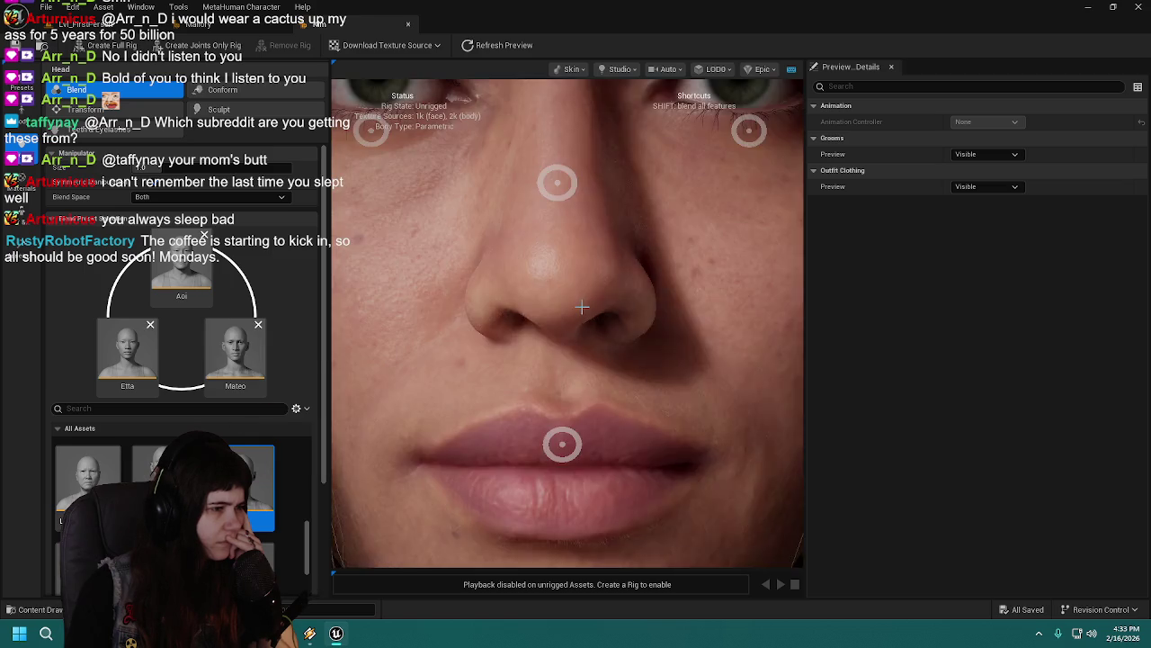
scroll(583, 309, "down", 3)
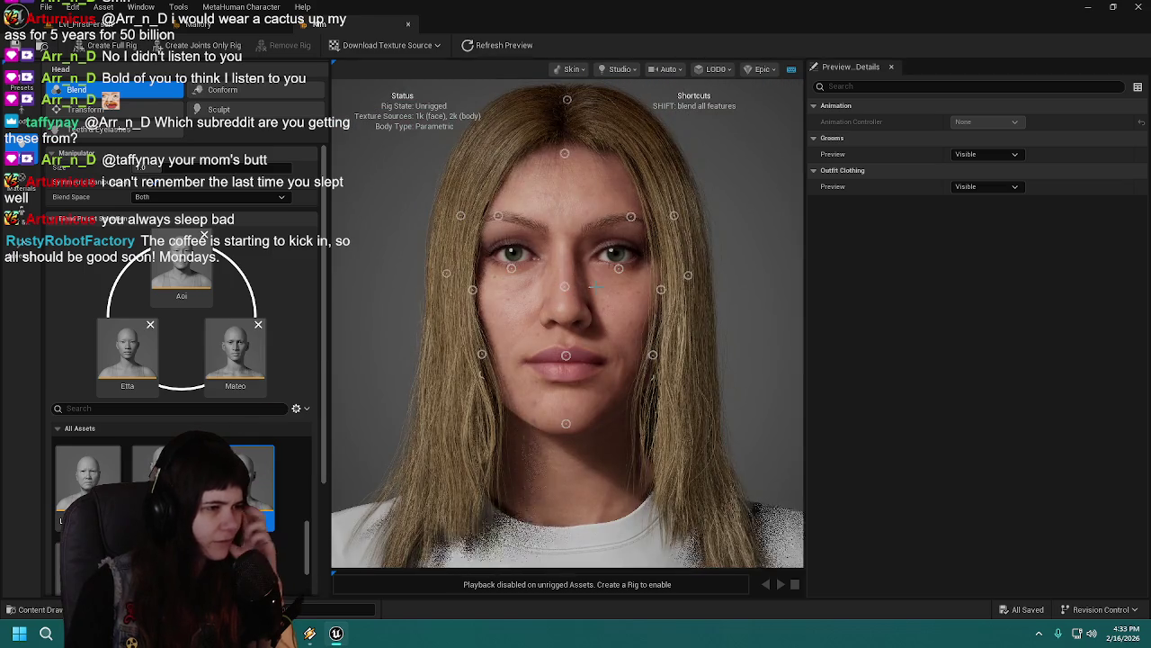
scroll(575, 288, "down", 3)
scroll(594, 290, "up", 3)
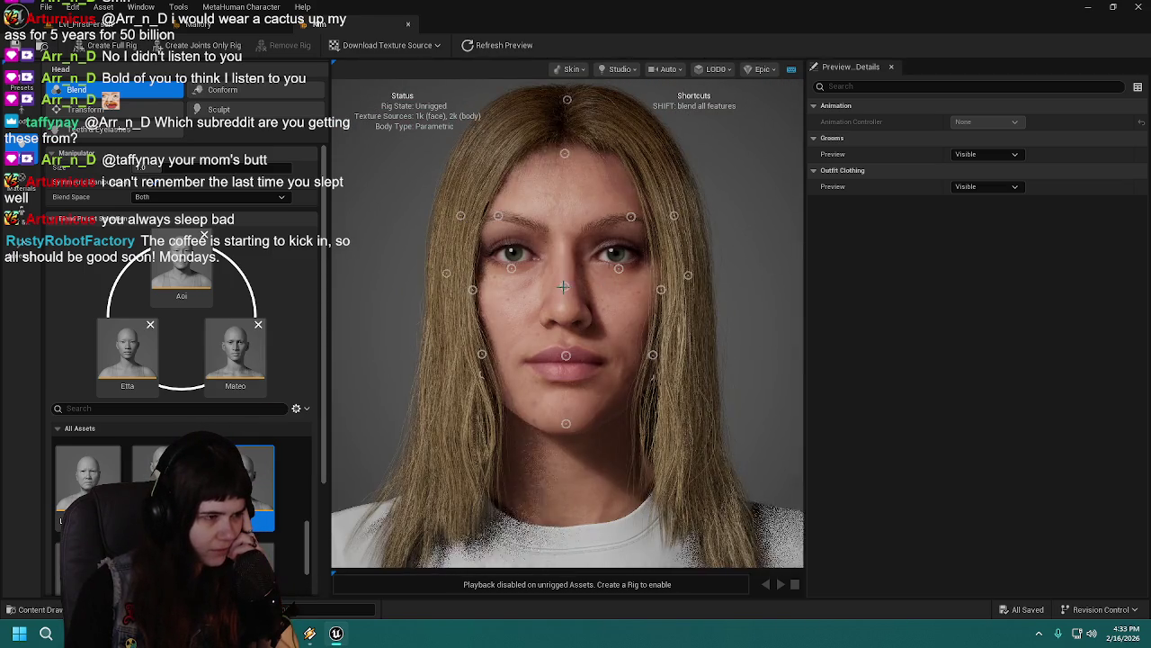
Step: Blend Kim's nose toward the presets, checking both side profiles
mouse_move(566, 286)
left_mouse_down()
mouse_move(609, 309)
mouse_move(566, 242)
left_mouse_up()
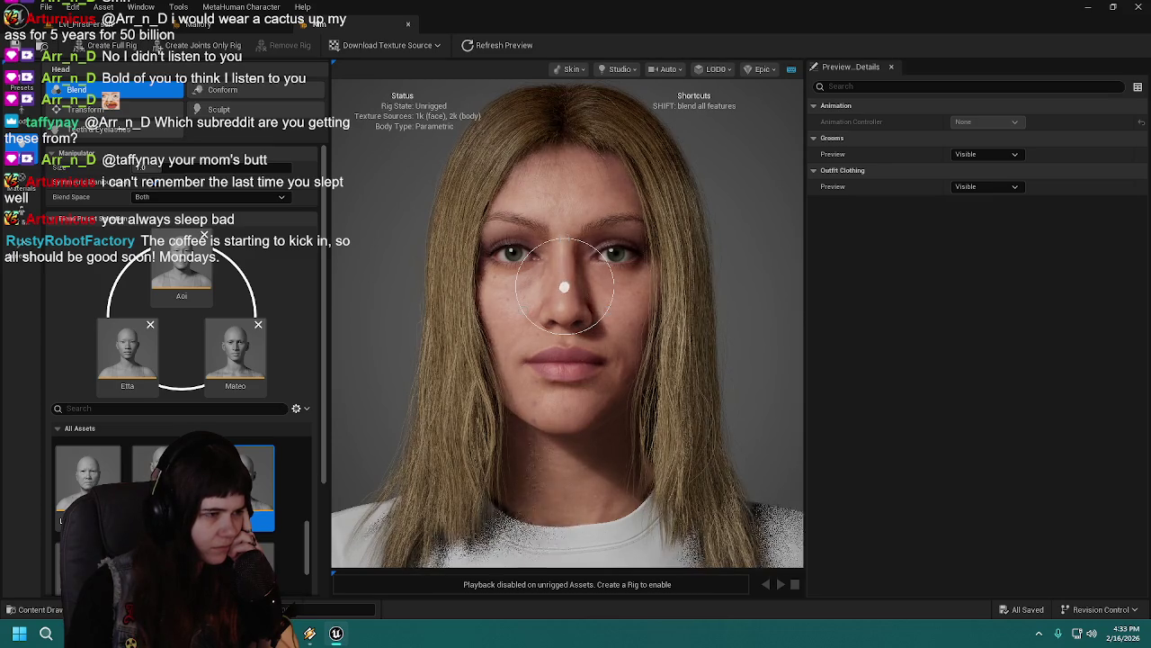
left_click_drag(503, 360, 683, 359)
mouse_move(553, 96)
left_mouse_down()
mouse_move(581, 98)
mouse_move(485, 298)
left_mouse_up()
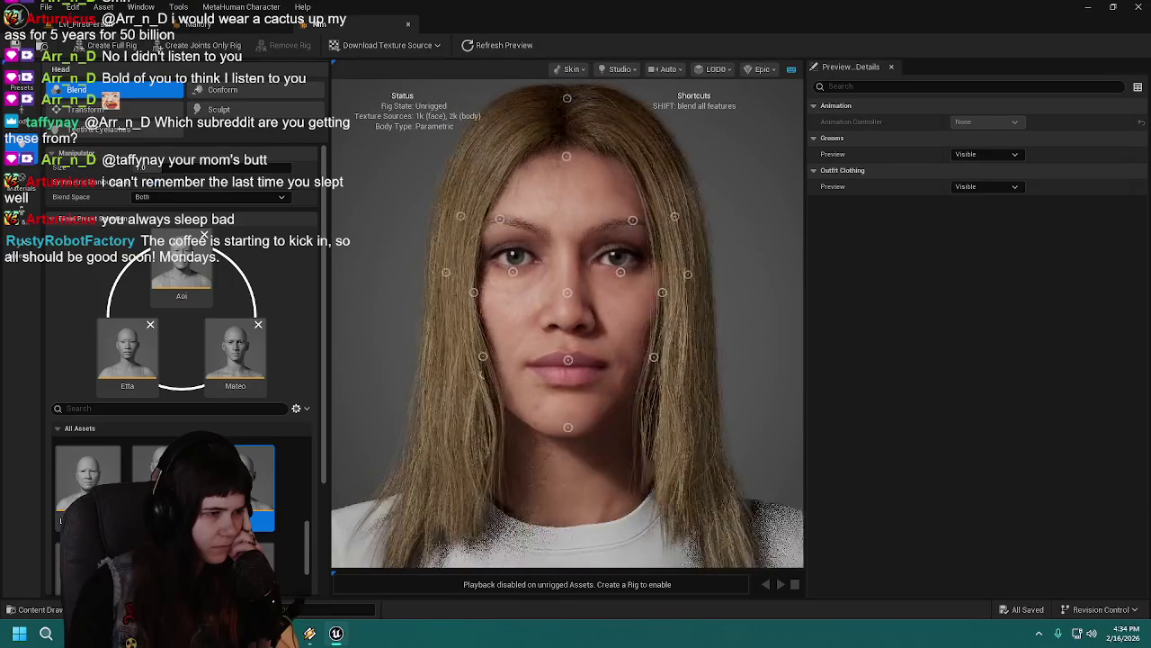
mouse_move(560, 302)
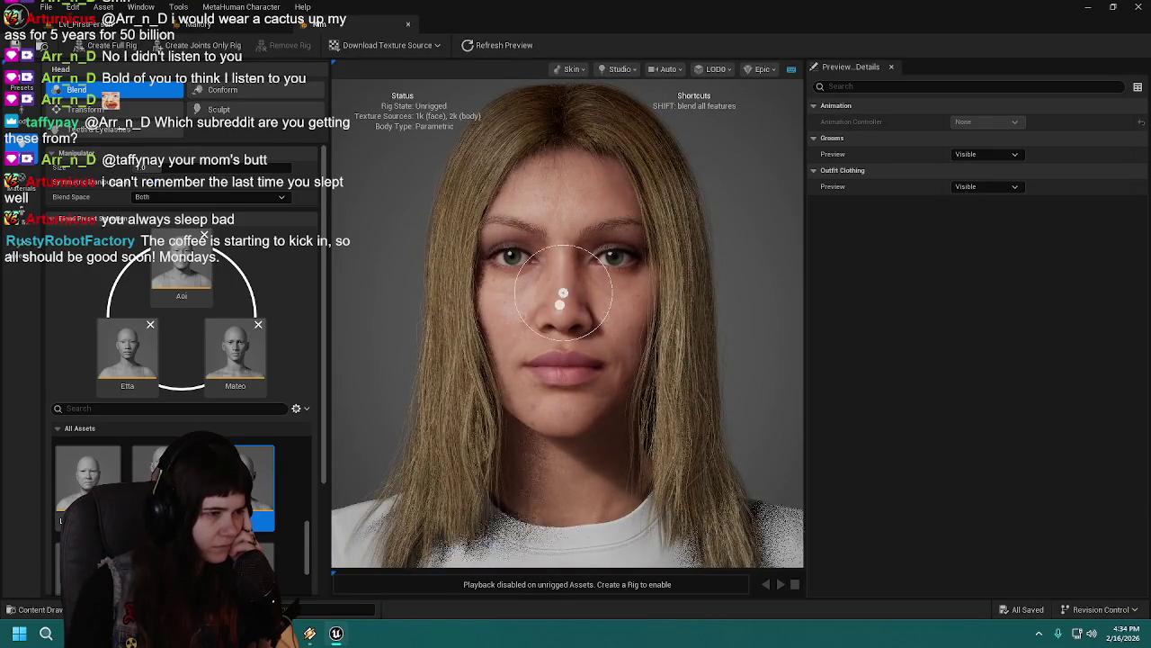
left_click_drag(562, 245, 611, 301)
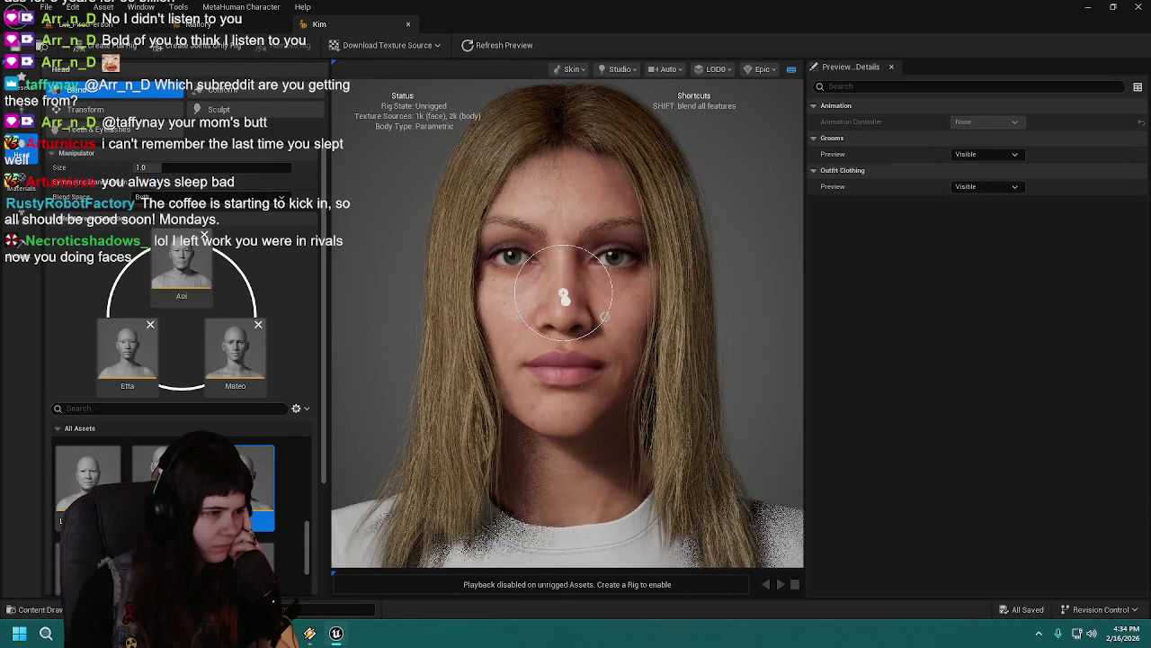
mouse_move(476, 300)
left_mouse_down()
mouse_move(400, 301)
mouse_move(563, 301)
left_mouse_up()
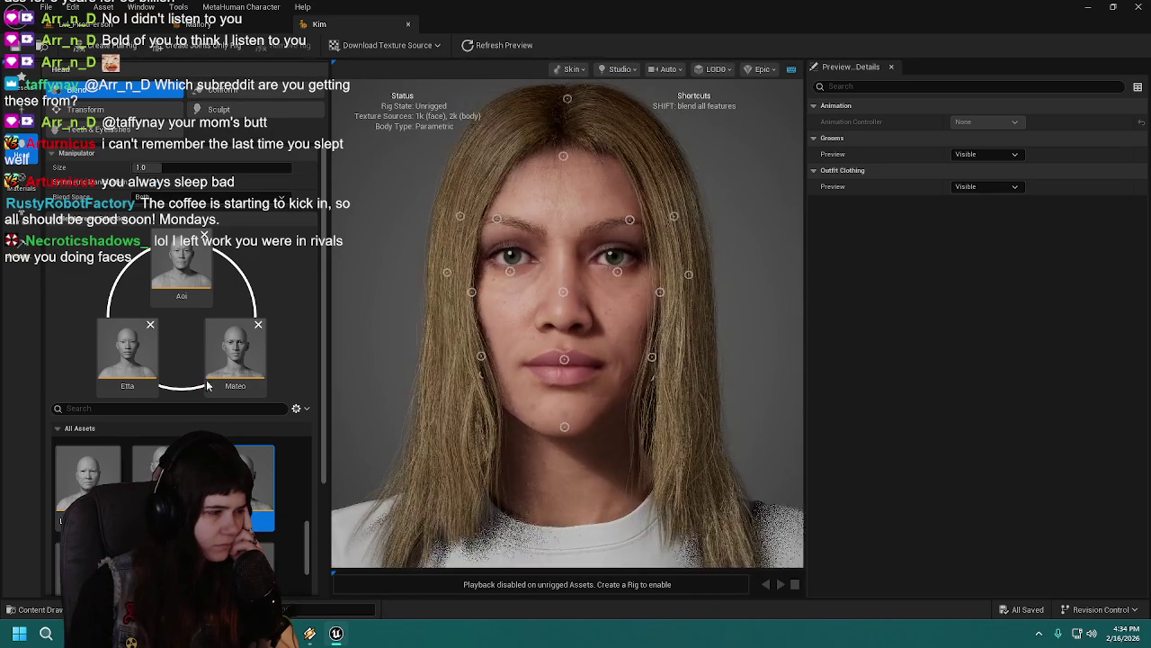
scroll(180, 504, "down", 2)
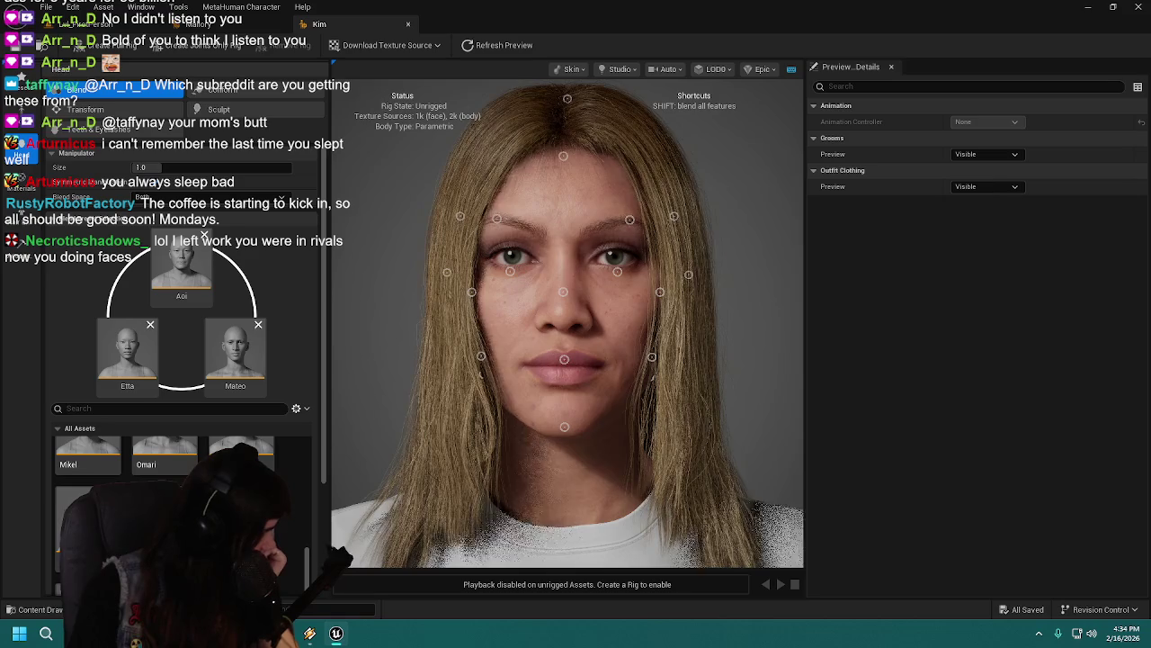
Step: Replace Etta with Sunita in the nose blend and save Kim
mouse_move(171, 522)
left_mouse_down()
mouse_move(180, 475)
mouse_move(126, 351)
left_mouse_up()
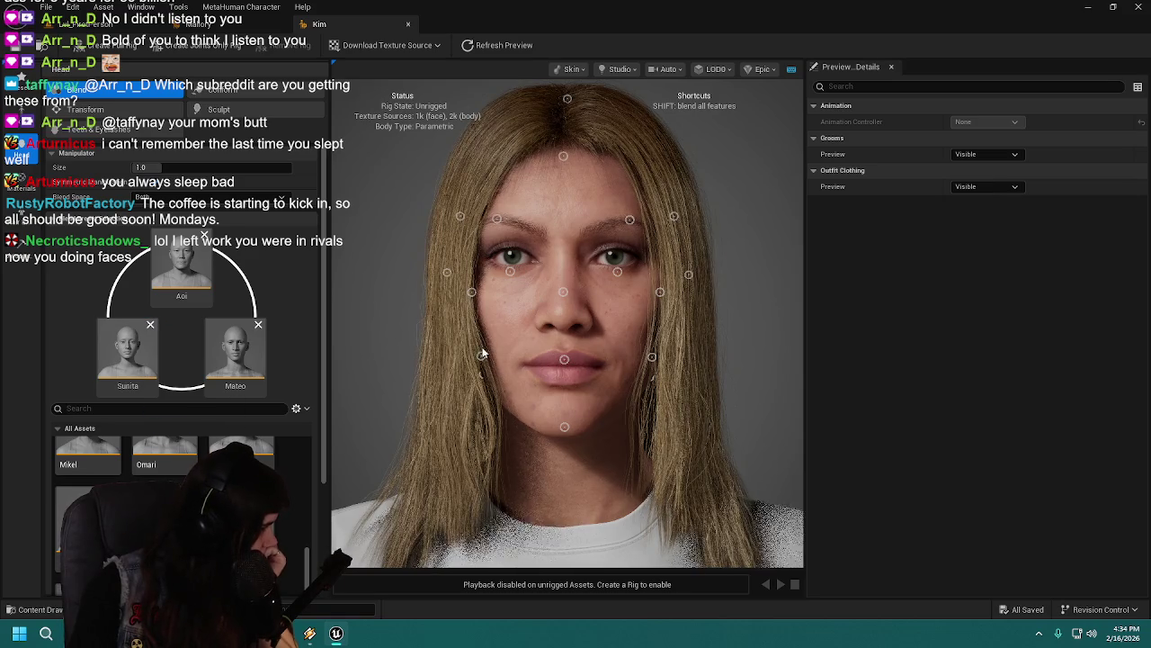
left_click(545, 280)
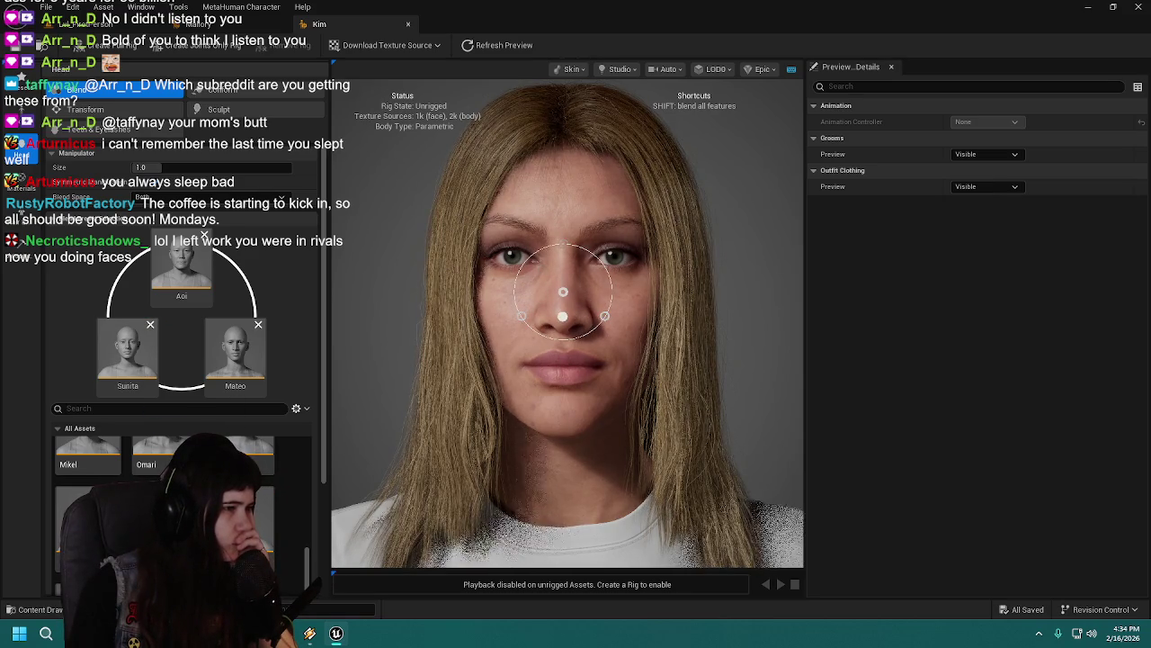
left_click_drag(582, 317, 395, 317)
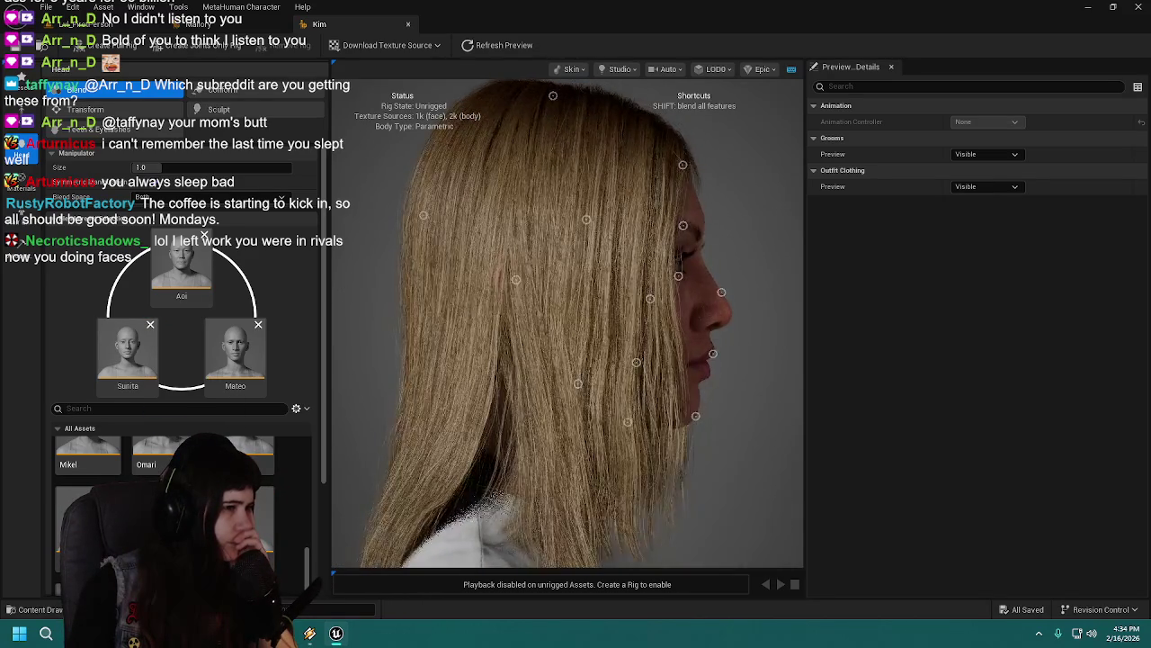
key("ctrl+s")
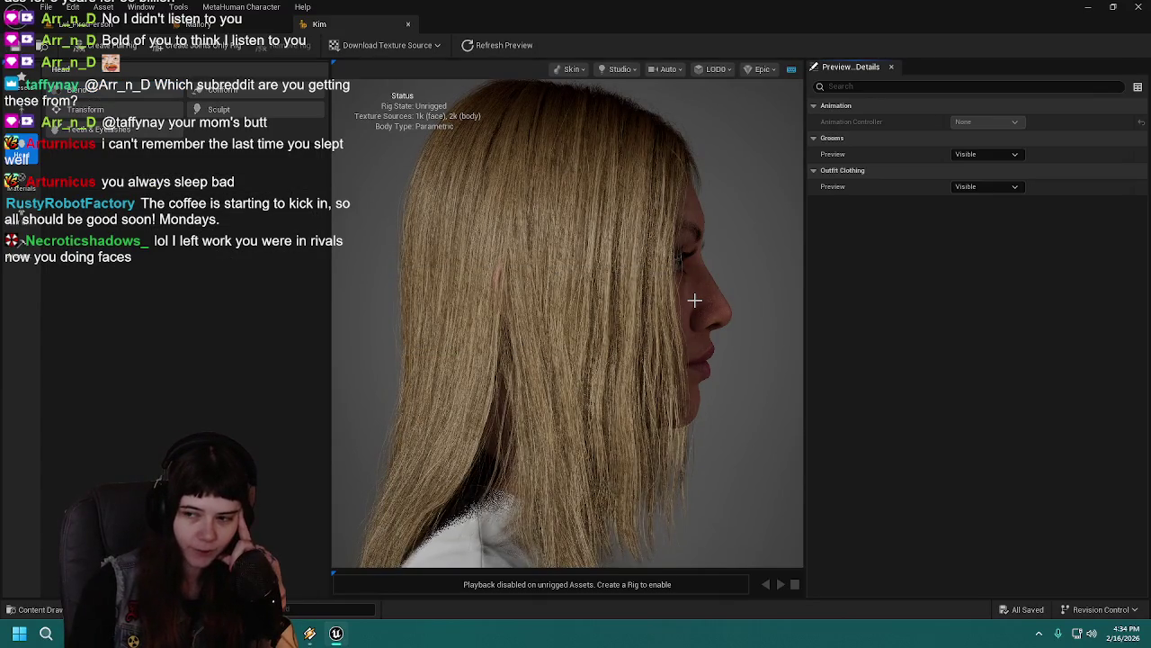
Step: Return to a front view of Kim's face, zoom out and switch to landmark sculpting
left_click_drag(747, 321, 557, 313)
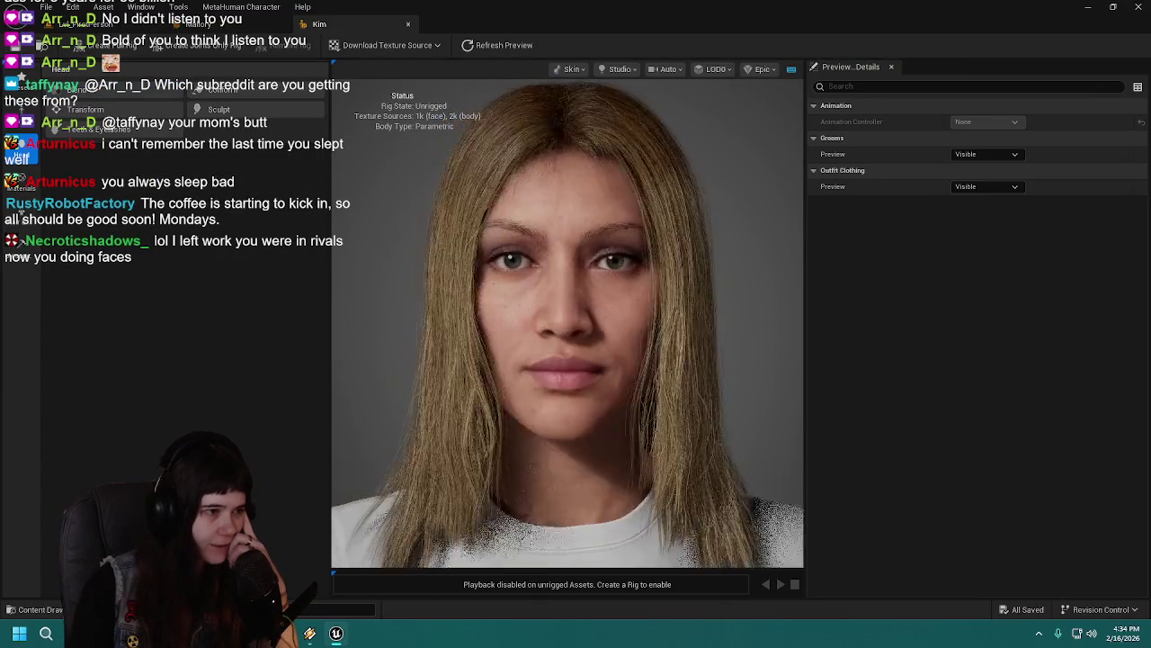
left_click_drag(426, 308, 427, 300)
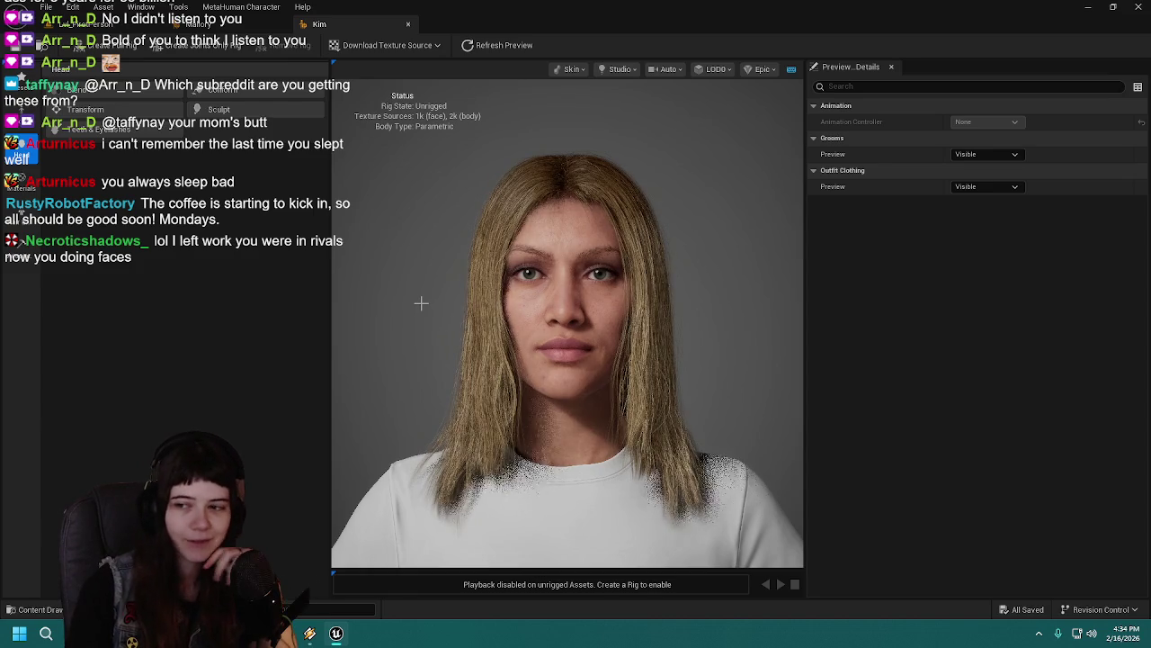
scroll(412, 222, "down", 2)
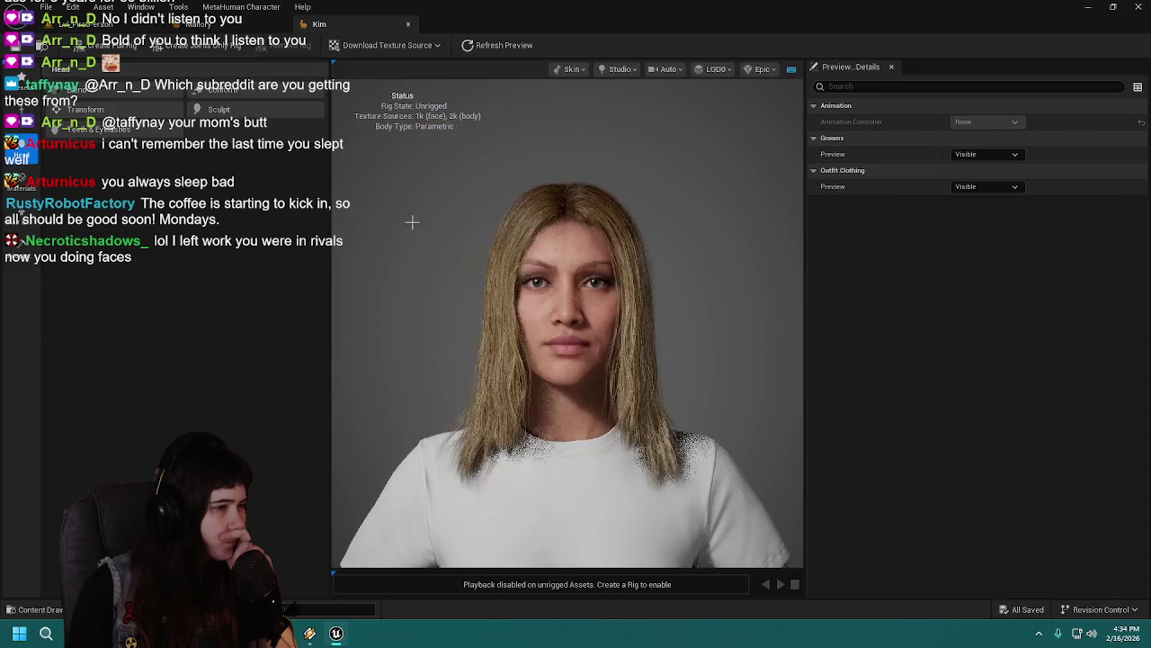
left_click(216, 110)
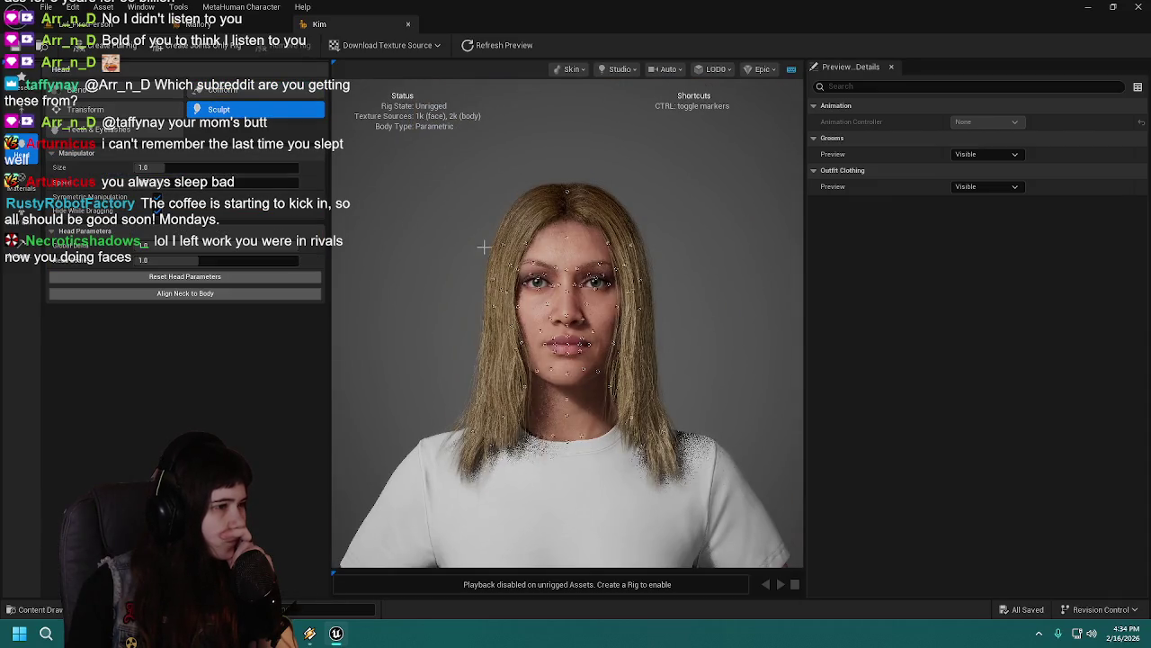
Step: Toggle the face landmark markers on and off to inspect Kim's face
key("ctrl")
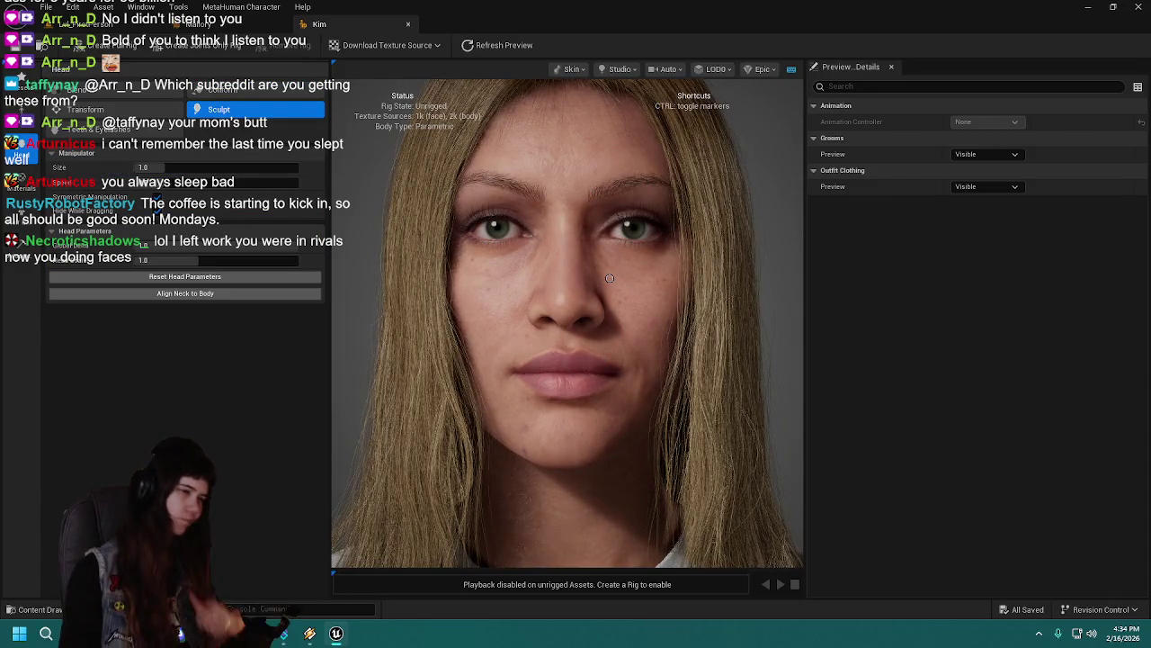
key("ctrl")
key("ctrl")
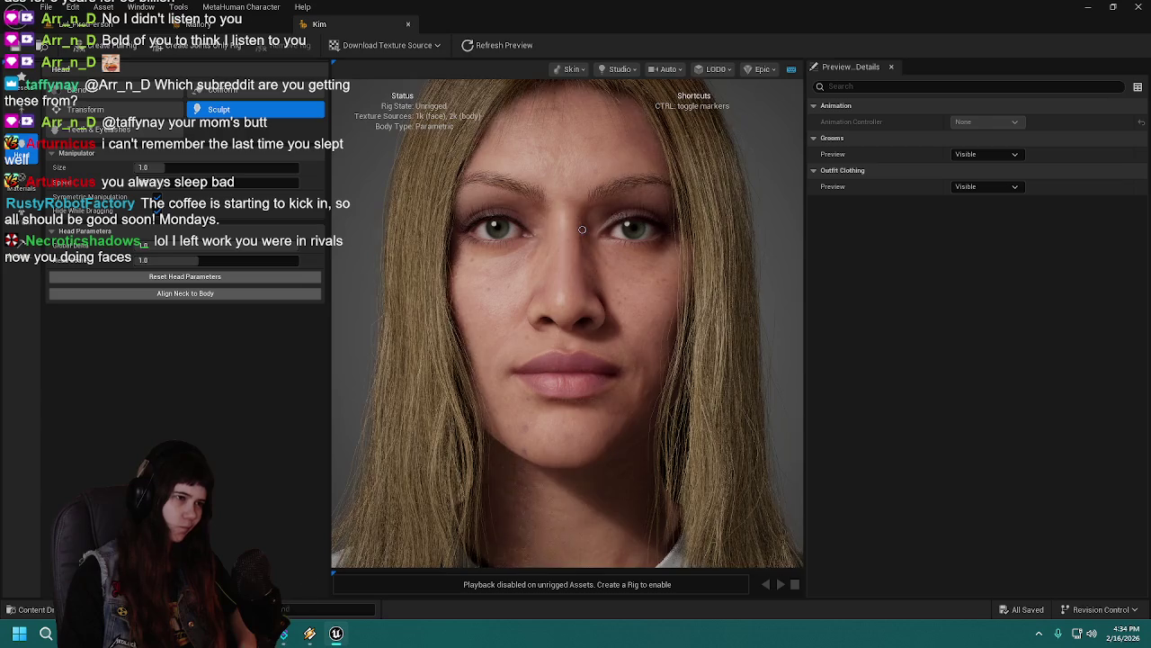
key("ctrl")
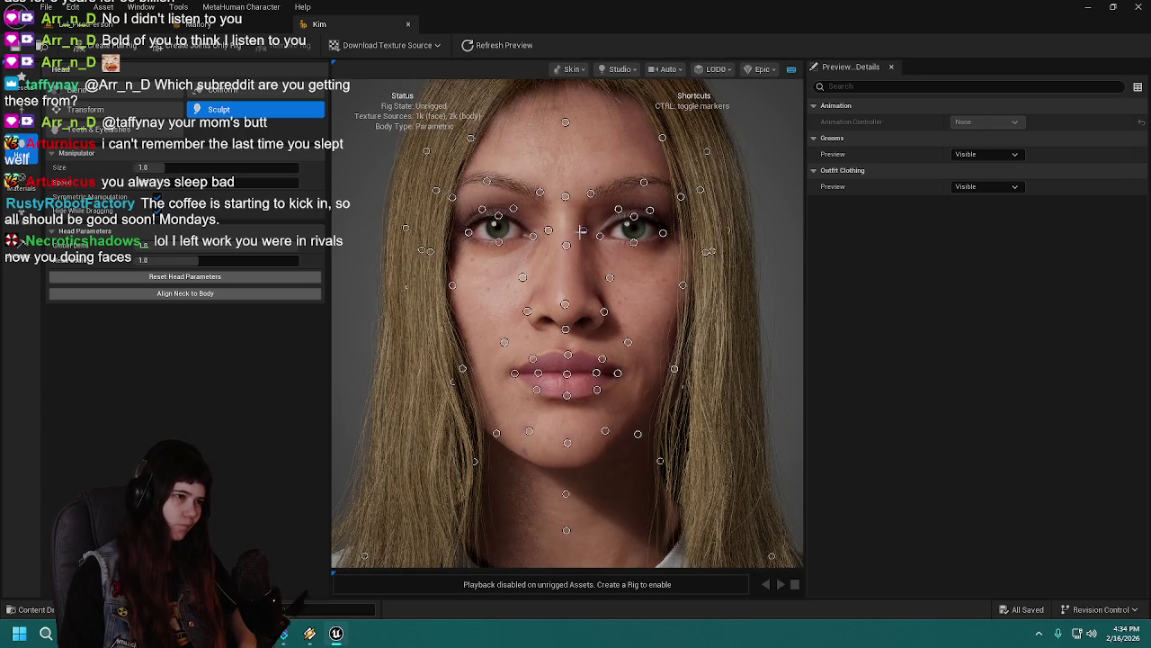
key("ctrl")
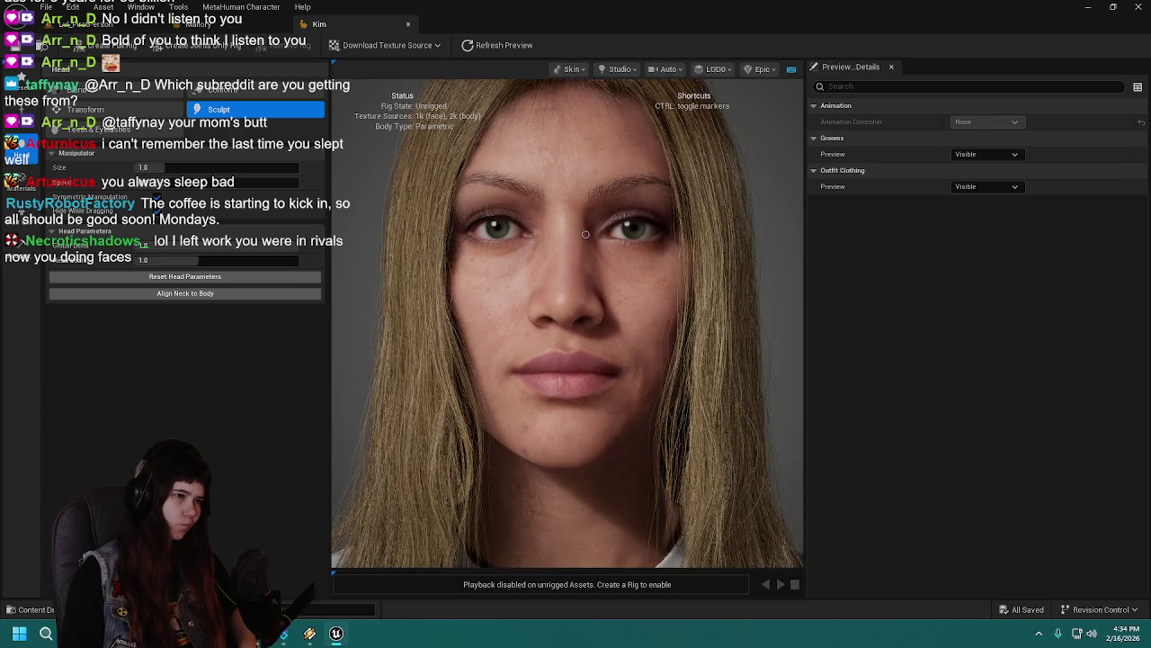
key("ctrl")
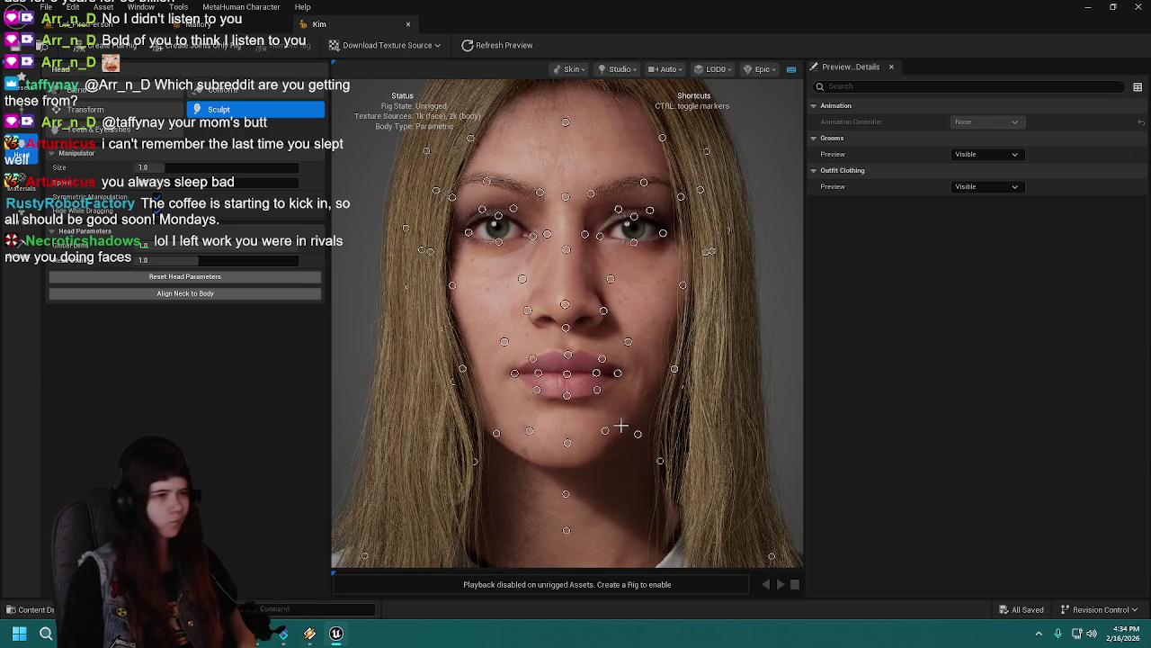
scroll(630, 324, "down", 5)
Step: Undo four Move Face Landmark edits, checking the profile between undos
key("ctrl+z")
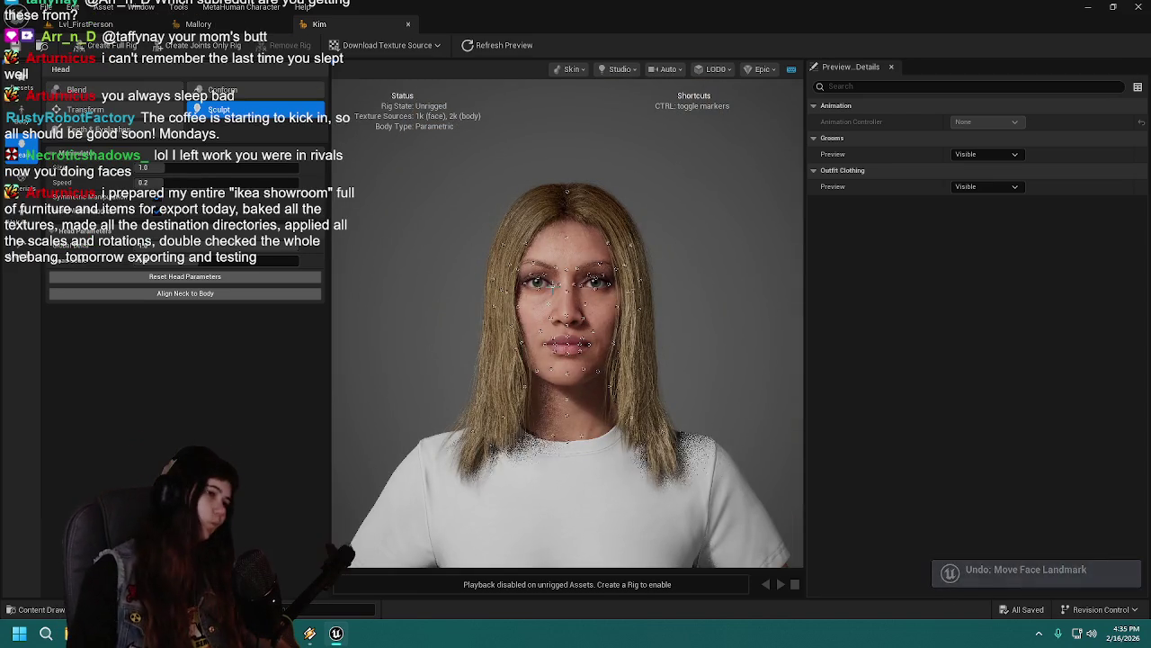
scroll(567, 261, "up", 5)
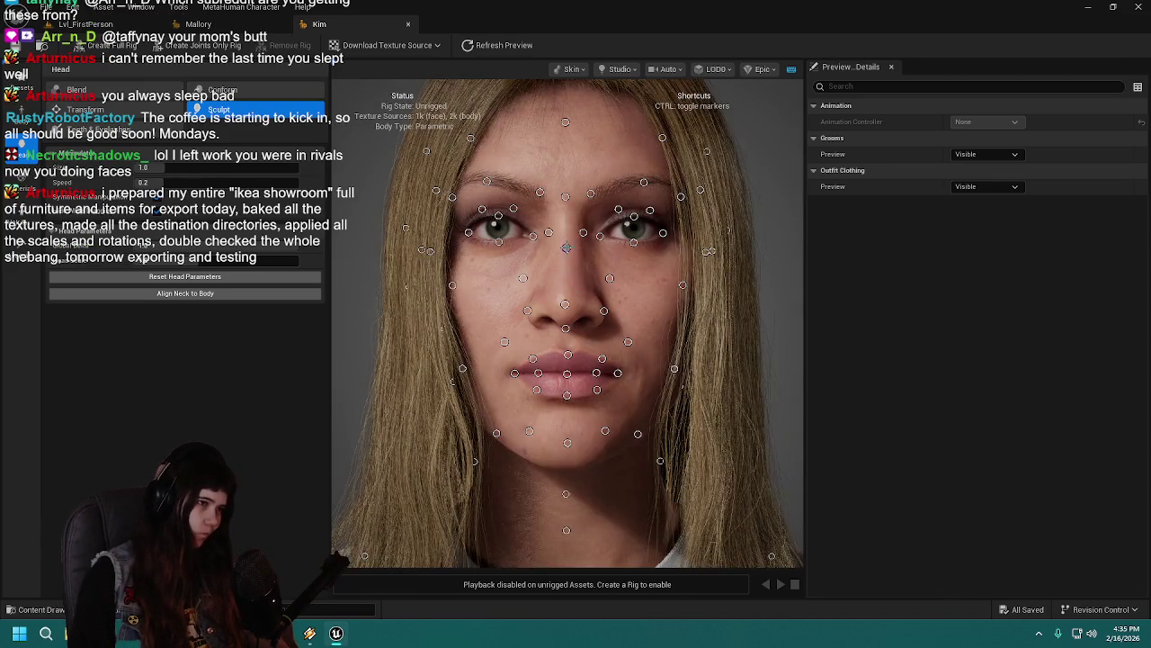
key("ctrl")
left_click_drag(565, 241, 451, 512)
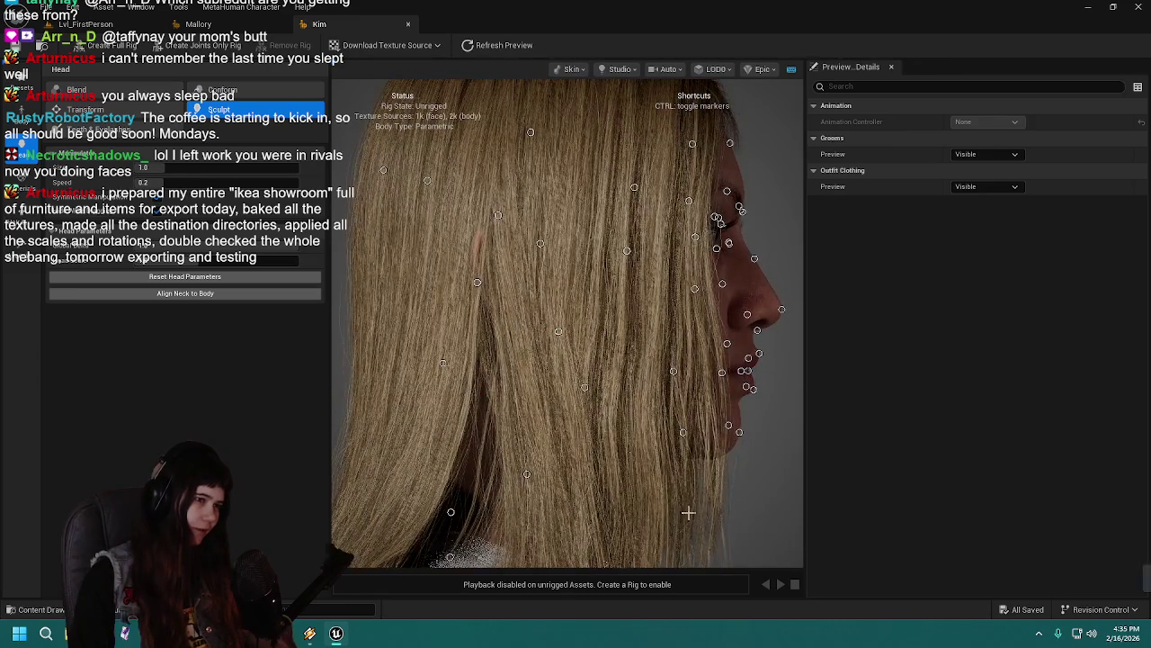
key("ctrl+z")
key("ctrl")
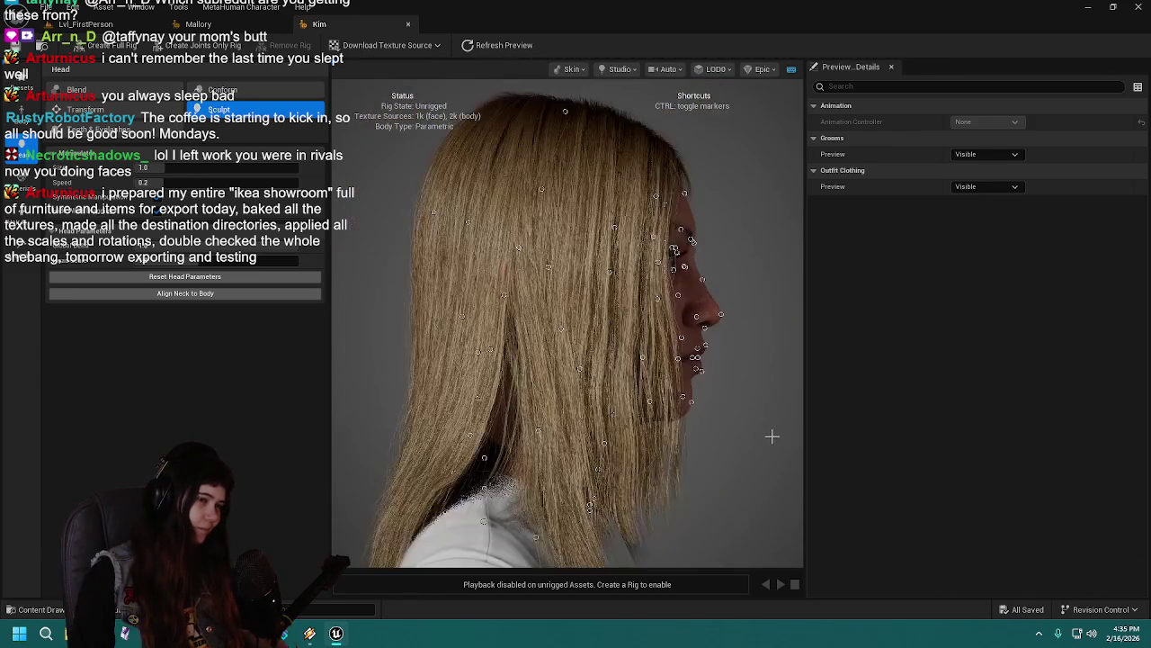
scroll(769, 438, "up", 5)
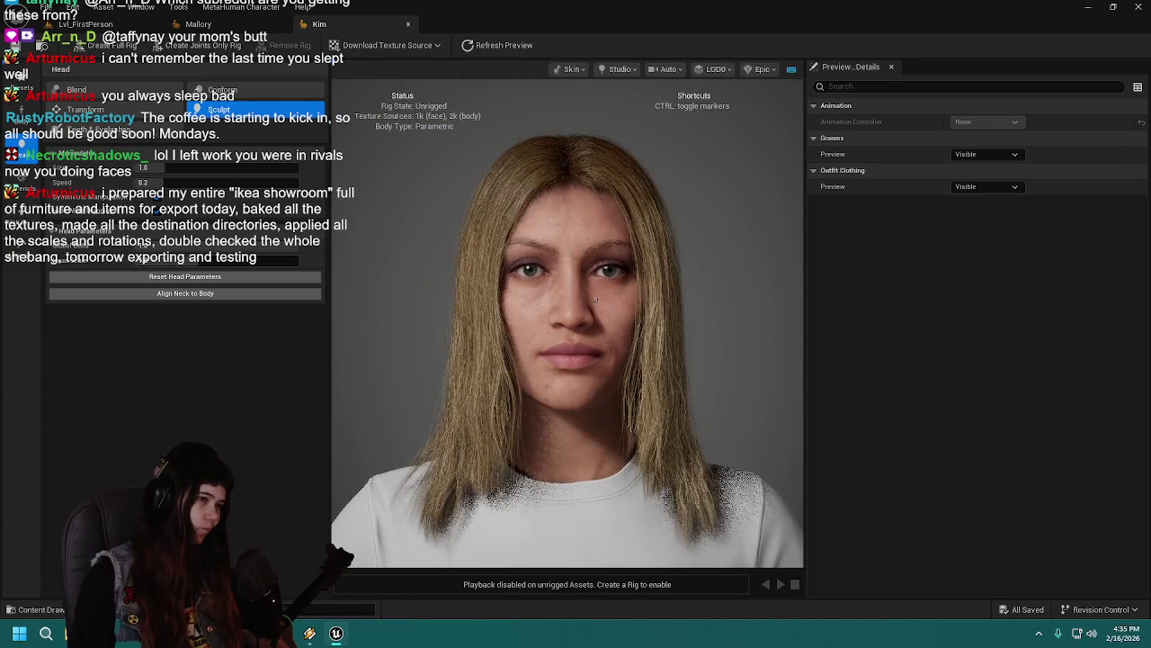
left_click_drag(773, 317, 765, 316)
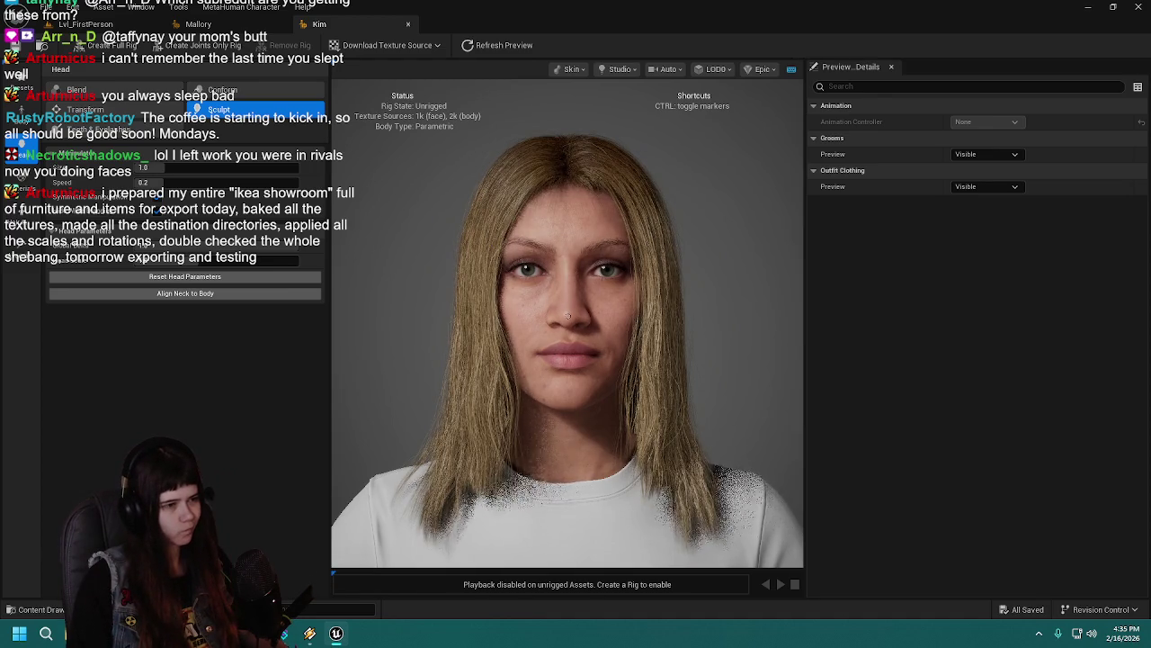
key("ctrl+z")
key("ctrl")
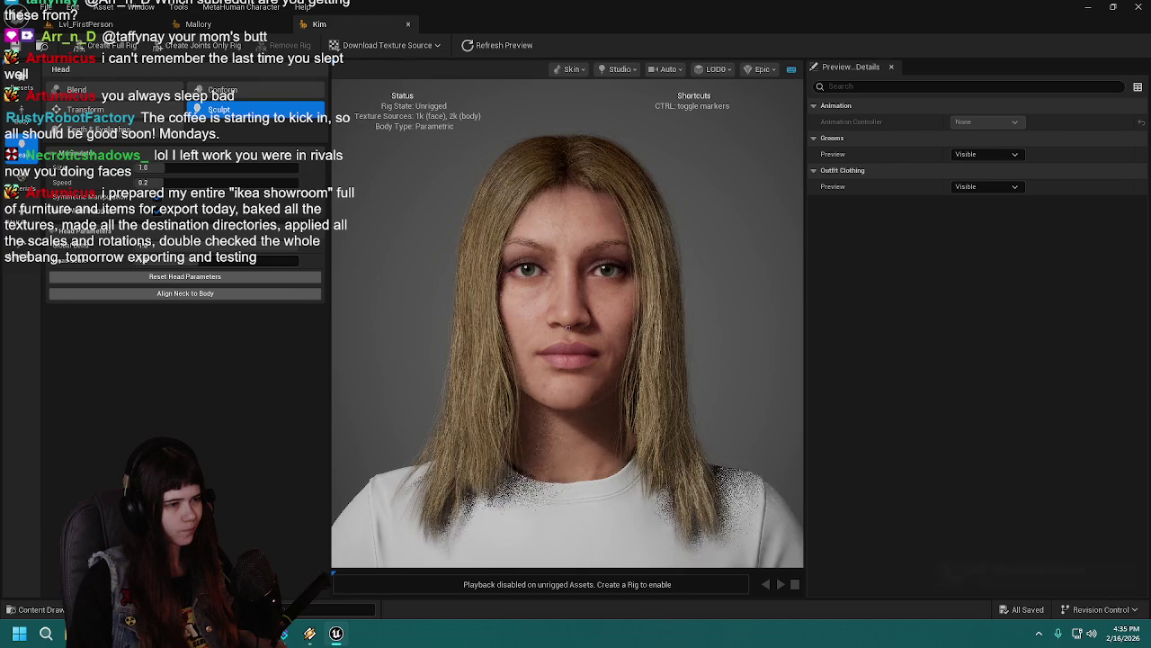
key("ctrl+z")
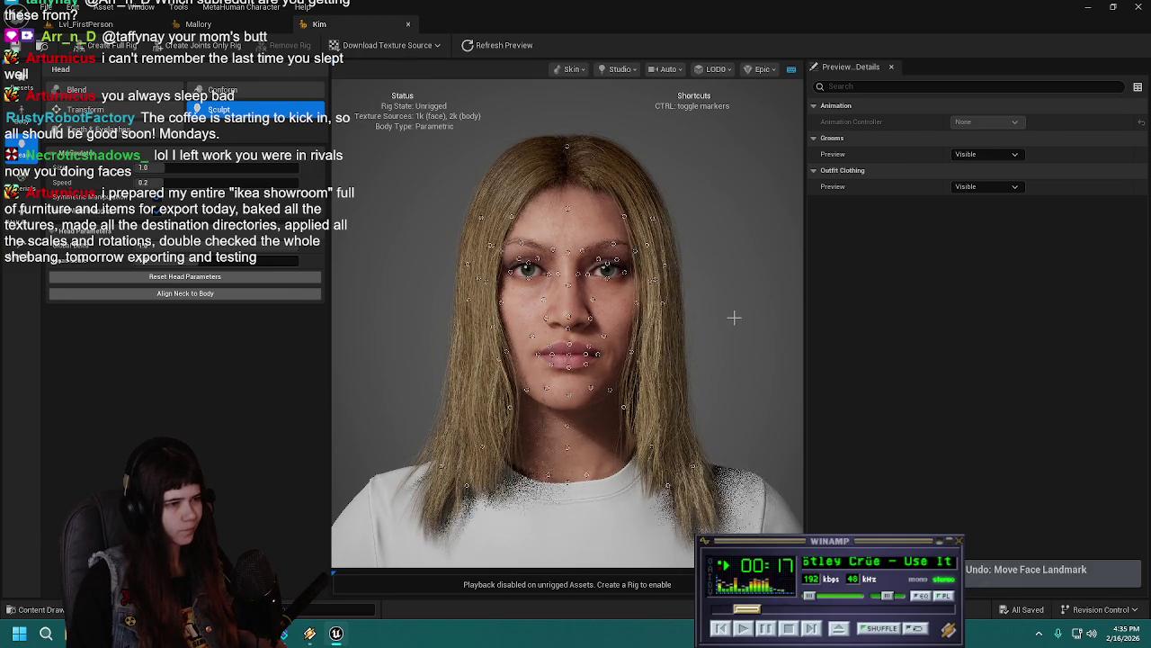
Step: Save Kim with Ctrl+S
key("ctrl+s")
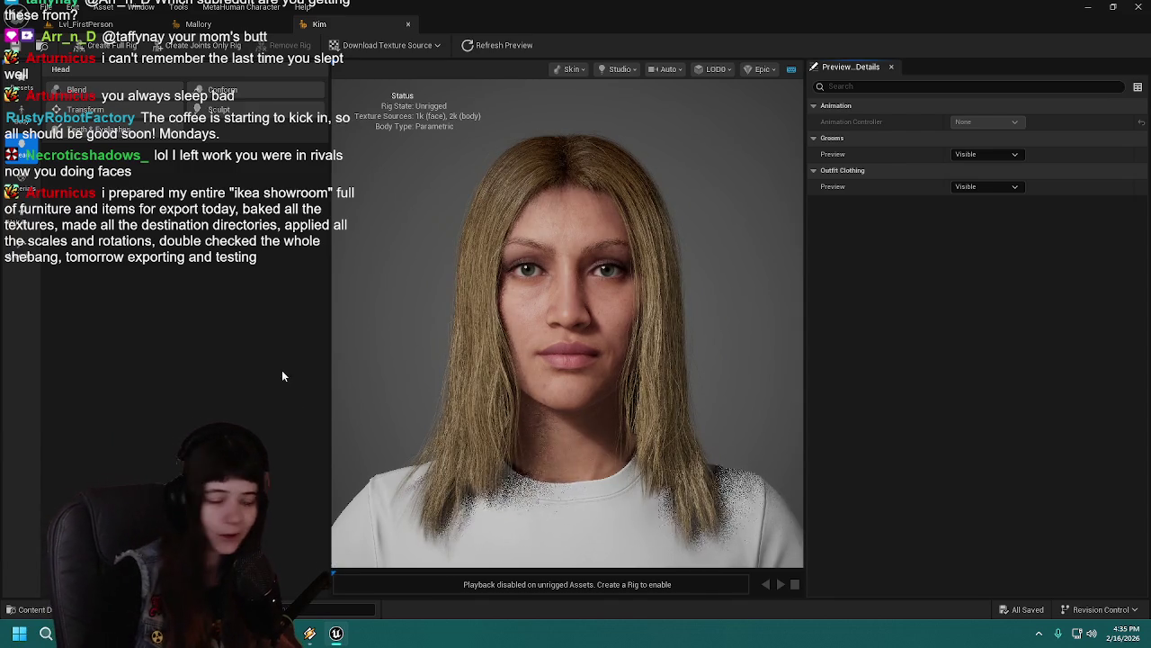
scroll(413, 247, "down", 1)
scroll(413, 246, "up", 3)
scroll(414, 249, "down", 3)
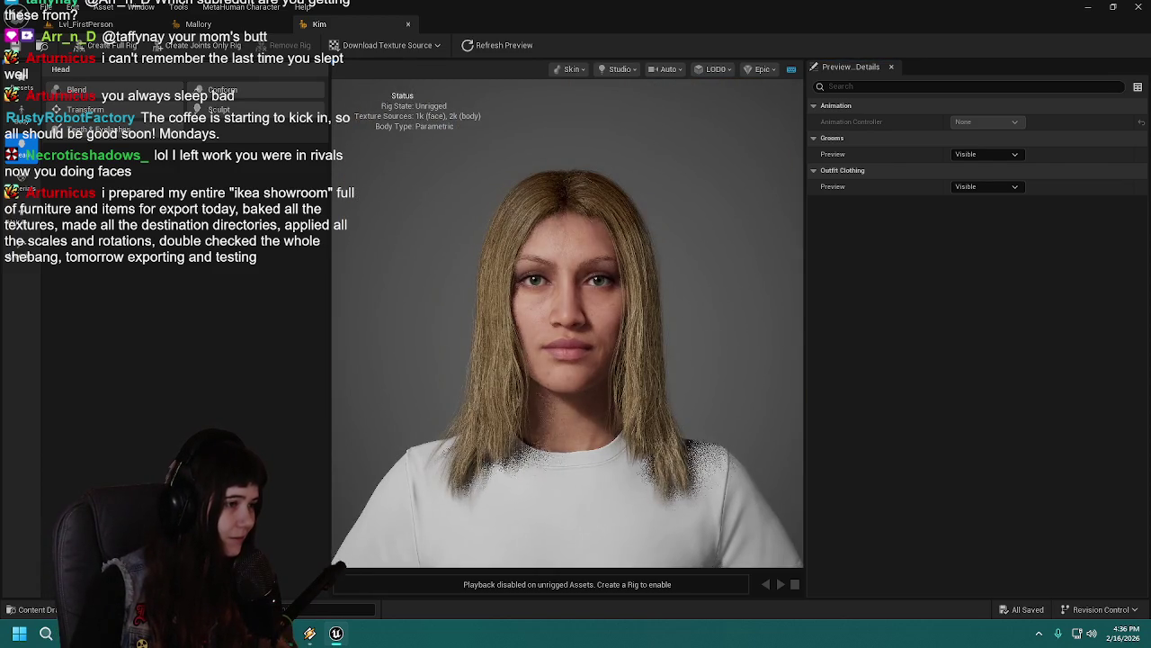
Step: Switch between the conform and face sculpting tools, saving Kim twice
left_click(225, 90)
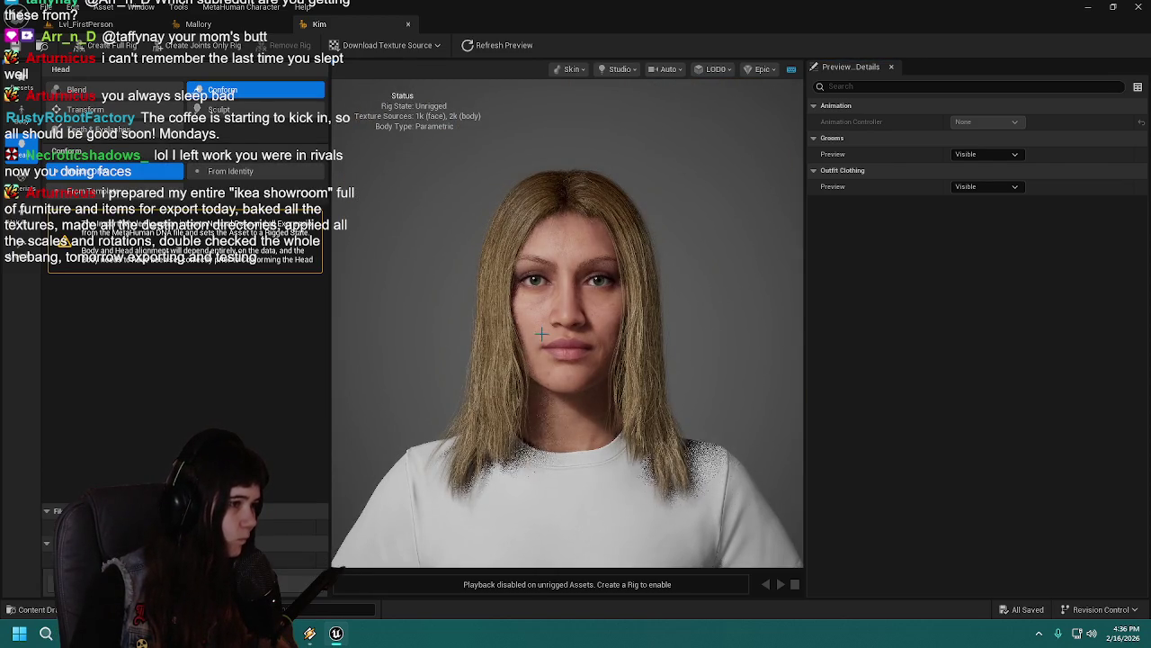
left_click(230, 109)
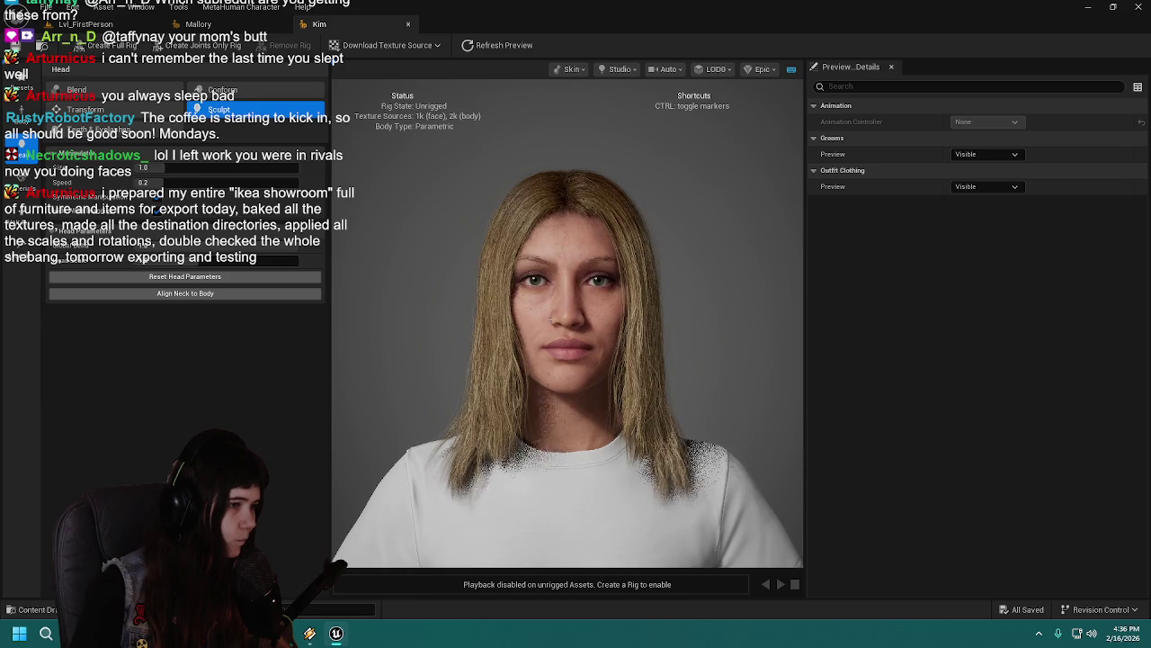
key("ctrl+s")
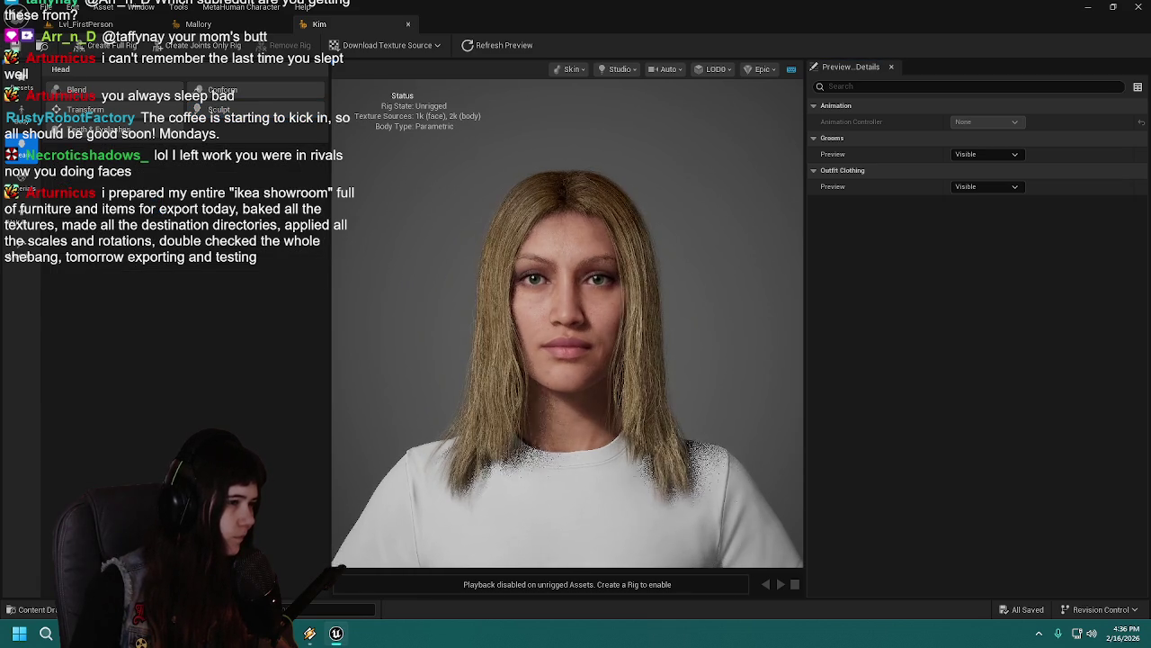
left_click(225, 109)
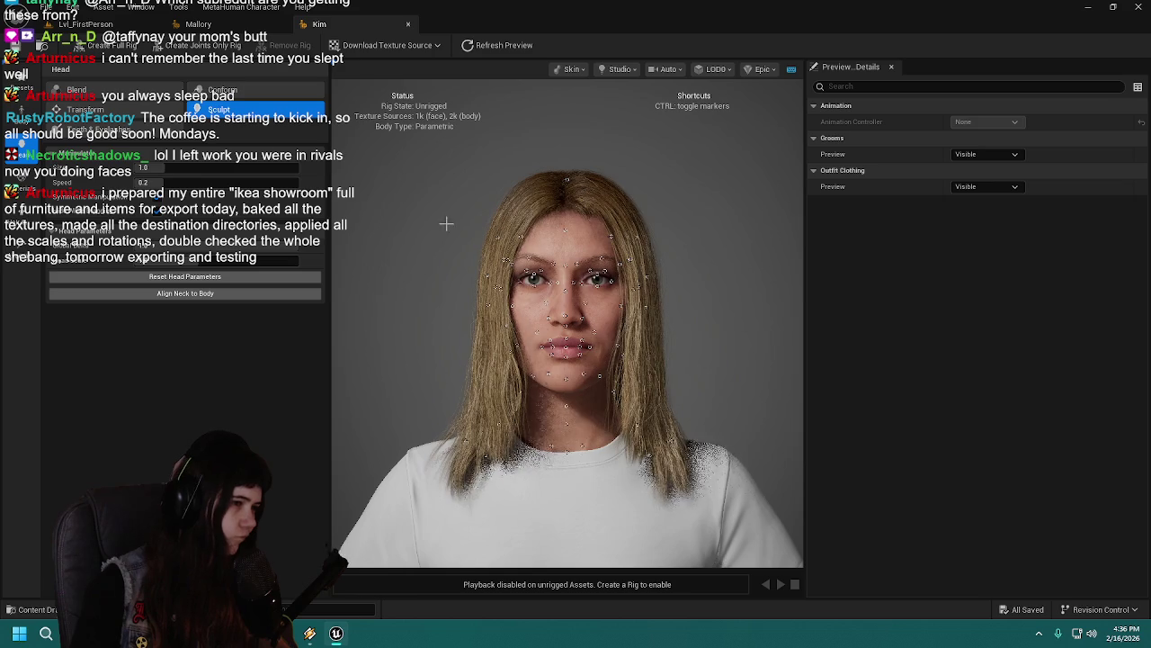
key("ctrl+s")
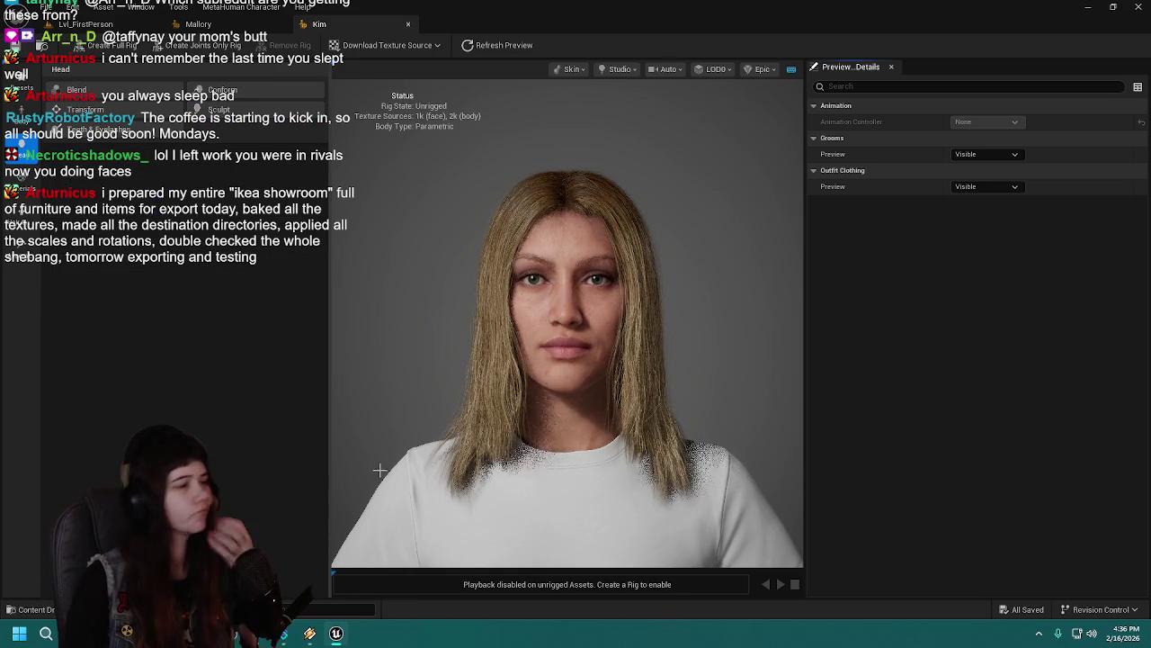
Step: Orbit and zoom around Kim, then show her Materials settings
mouse_move(381, 404)
left_mouse_down()
mouse_move(471, 405)
mouse_move(419, 405)
left_mouse_up()
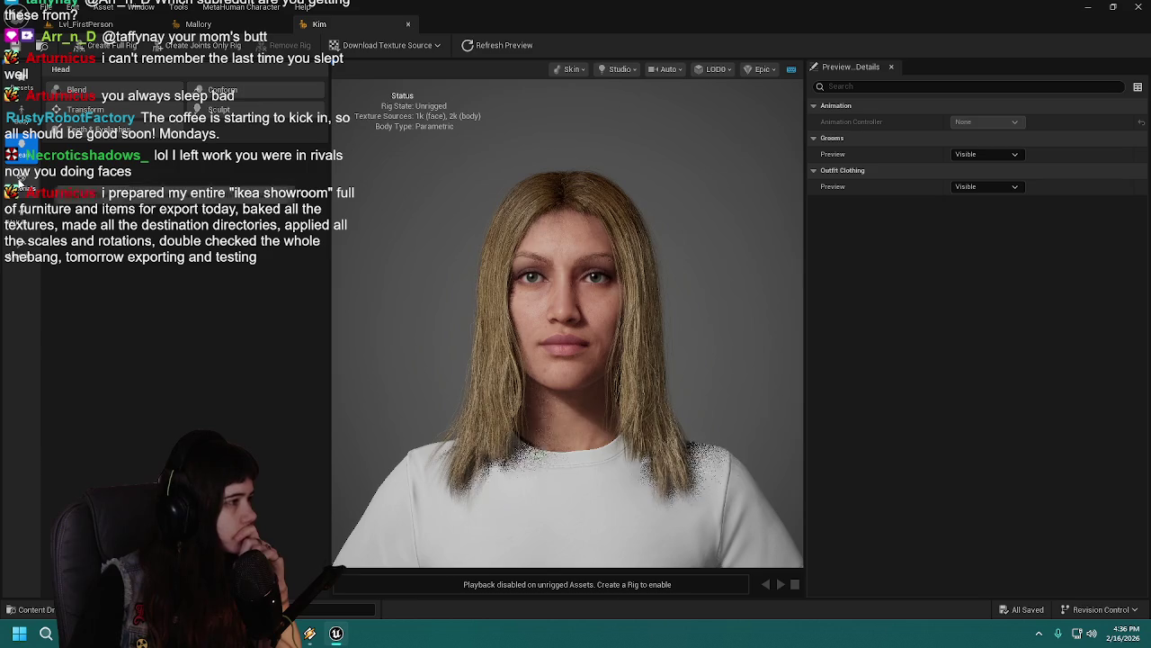
scroll(455, 279, "down", 2)
scroll(456, 279, "up", 3)
scroll(411, 265, "down", 3)
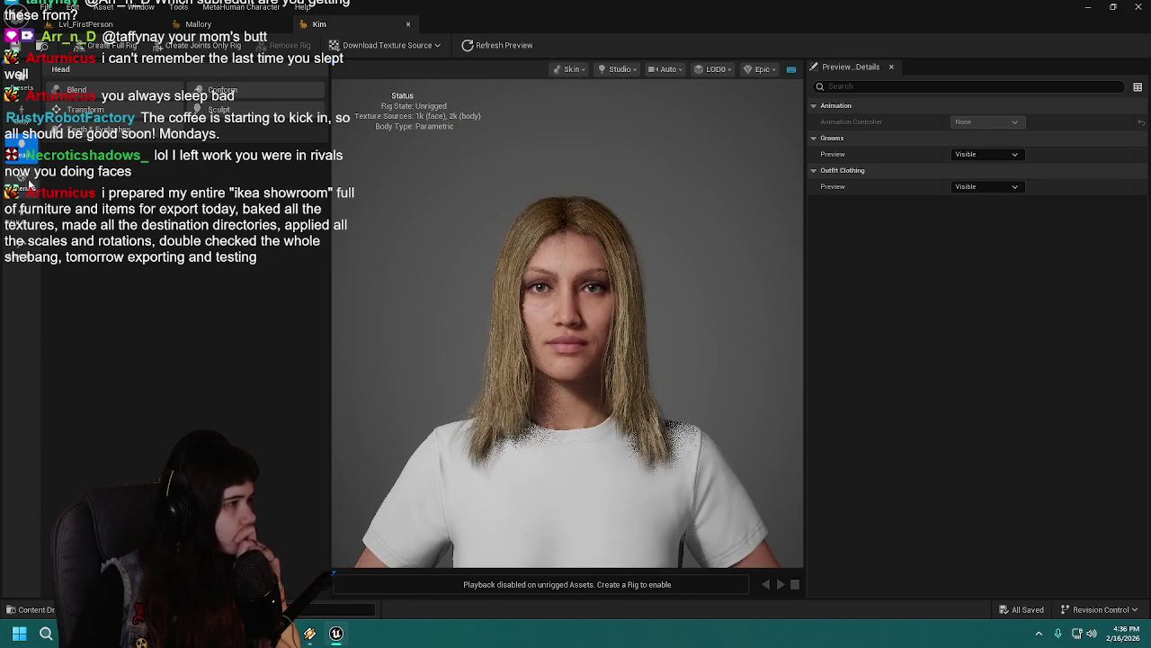
left_click(20, 185)
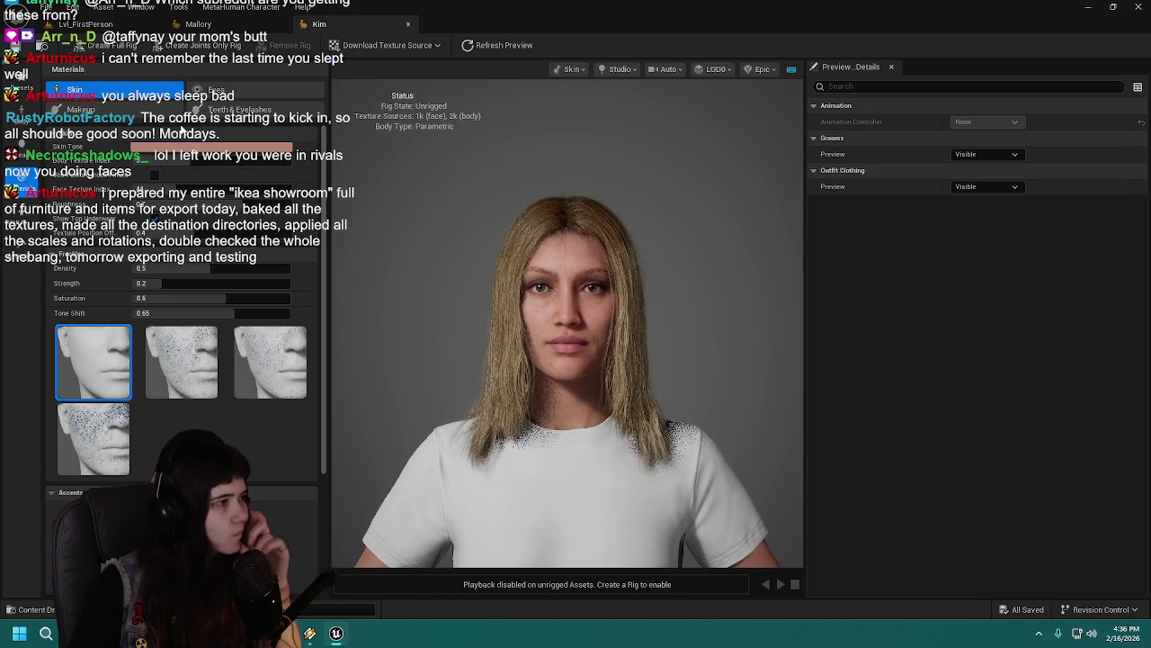
Step: Go to Makeup, scroll down to Lips and open the lip Color picker
left_click(80, 109)
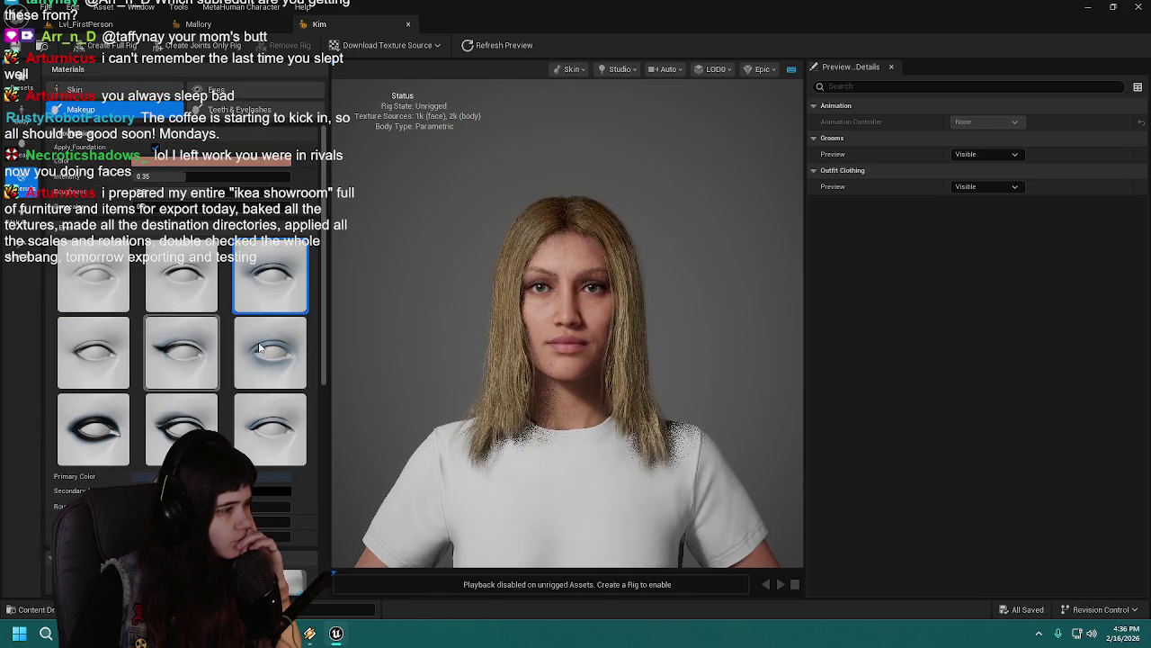
scroll(451, 311, "up", 4)
scroll(450, 311, "down", 2)
scroll(183, 326, "down", 5)
scroll(183, 324, "down", 1)
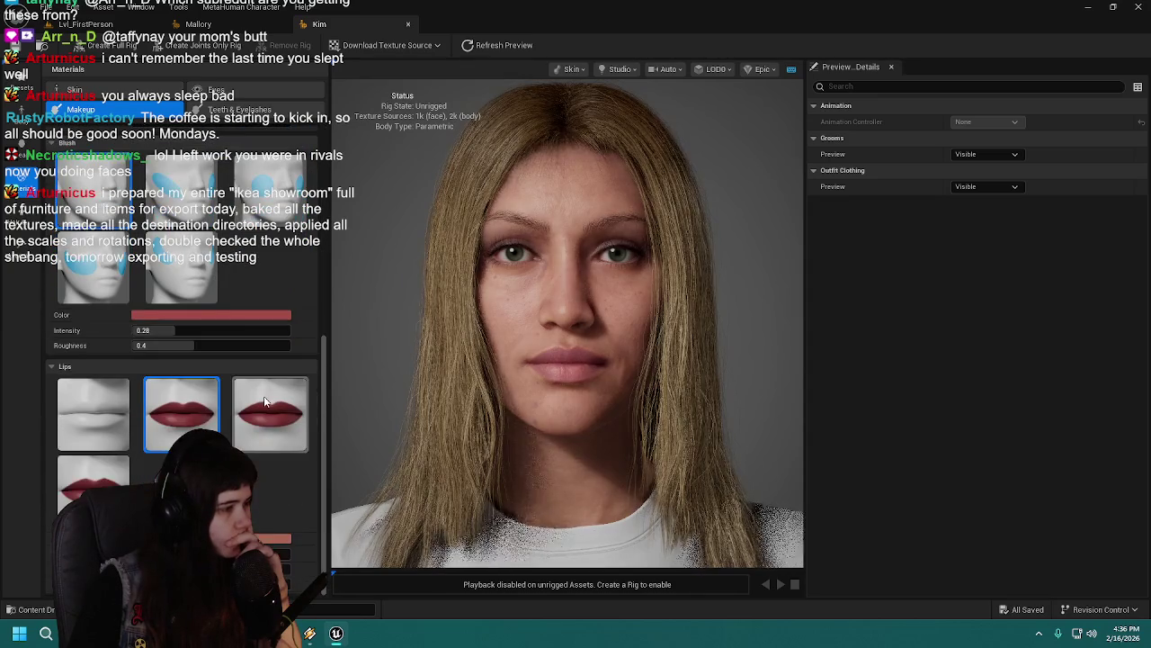
left_click(193, 315)
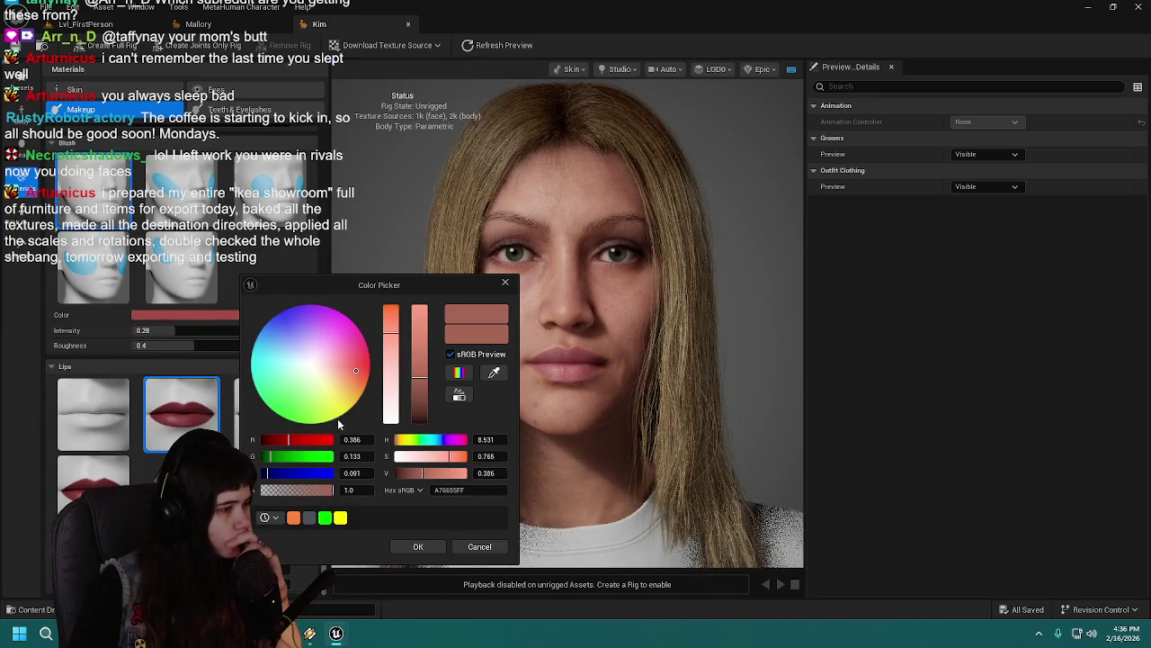
Step: Set the lip colour to a deep red using the R, Saturation and Value sliders
left_click_drag(304, 444, 326, 439)
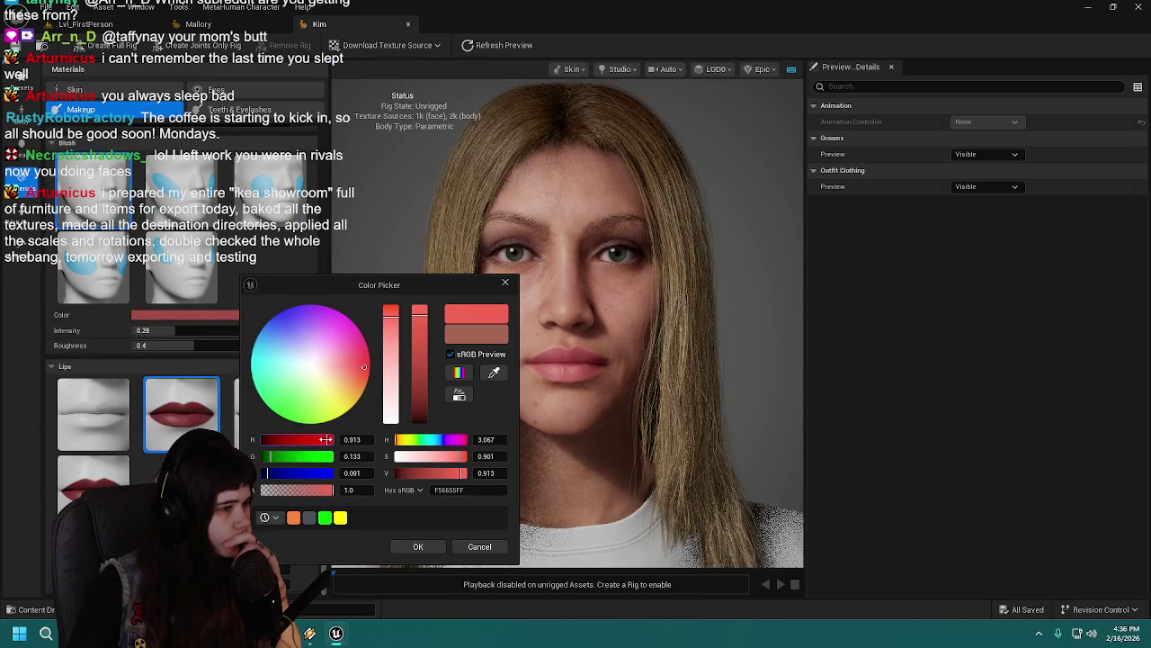
left_click_drag(393, 327, 391, 286)
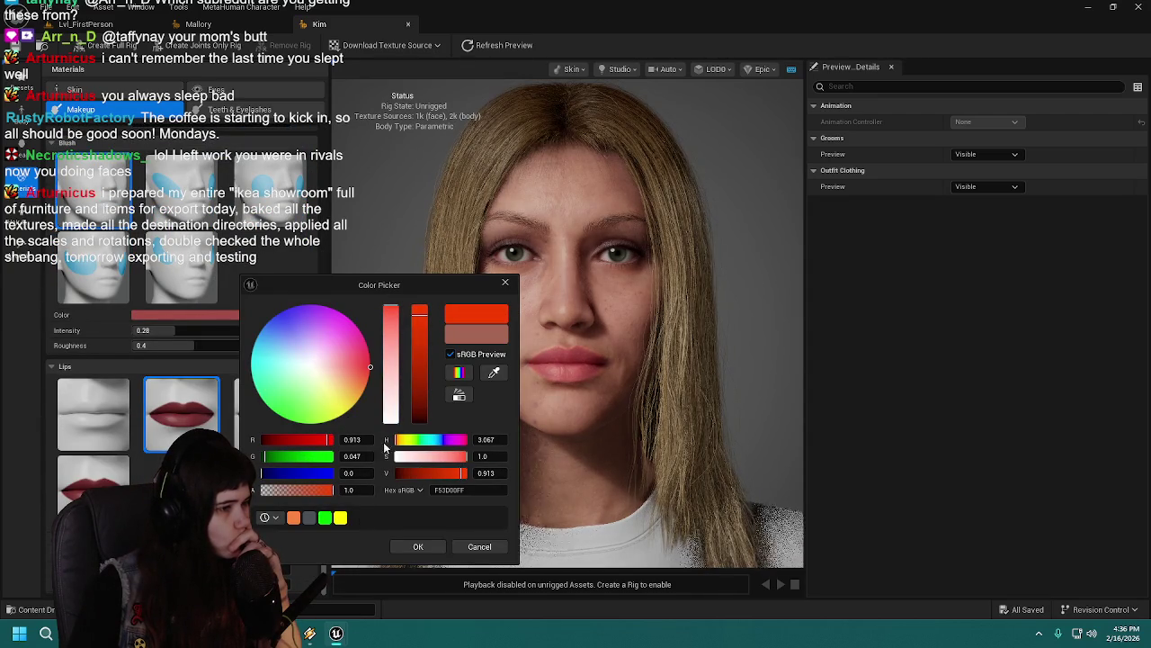
left_click_drag(418, 322, 419, 306)
left_click_drag(305, 458, 308, 458)
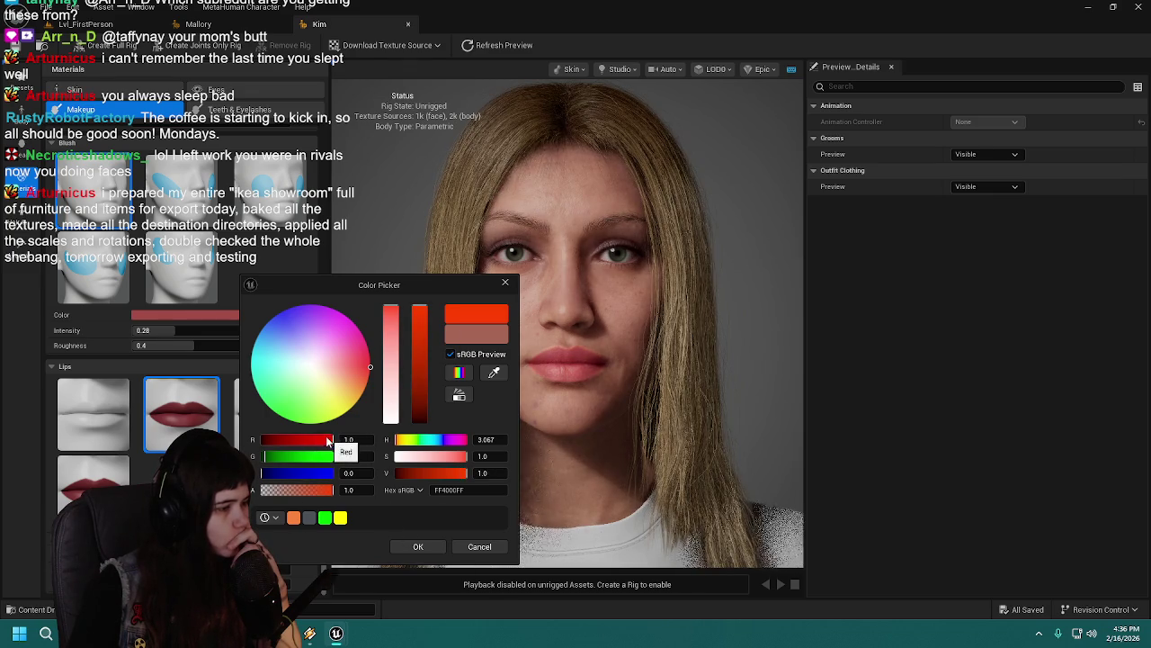
left_click_drag(358, 354, 370, 363)
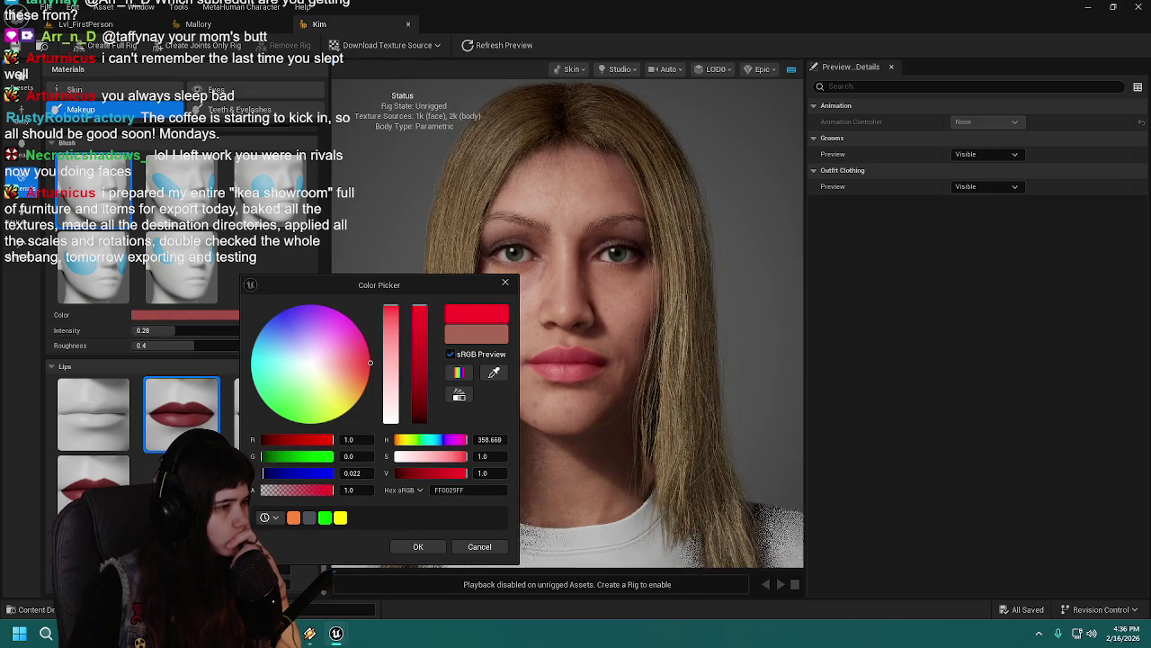
mouse_move(424, 339)
left_mouse_down()
mouse_move(434, 389)
mouse_move(432, 368)
mouse_move(366, 365)
left_mouse_up()
left_click(365, 361)
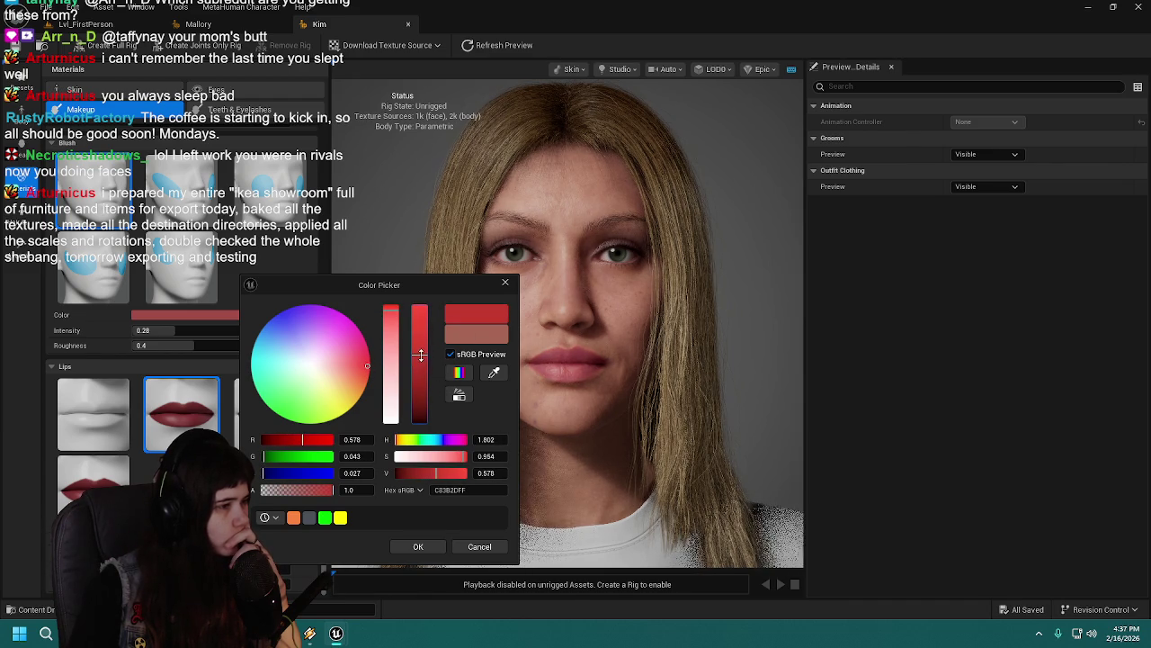
left_click(419, 546)
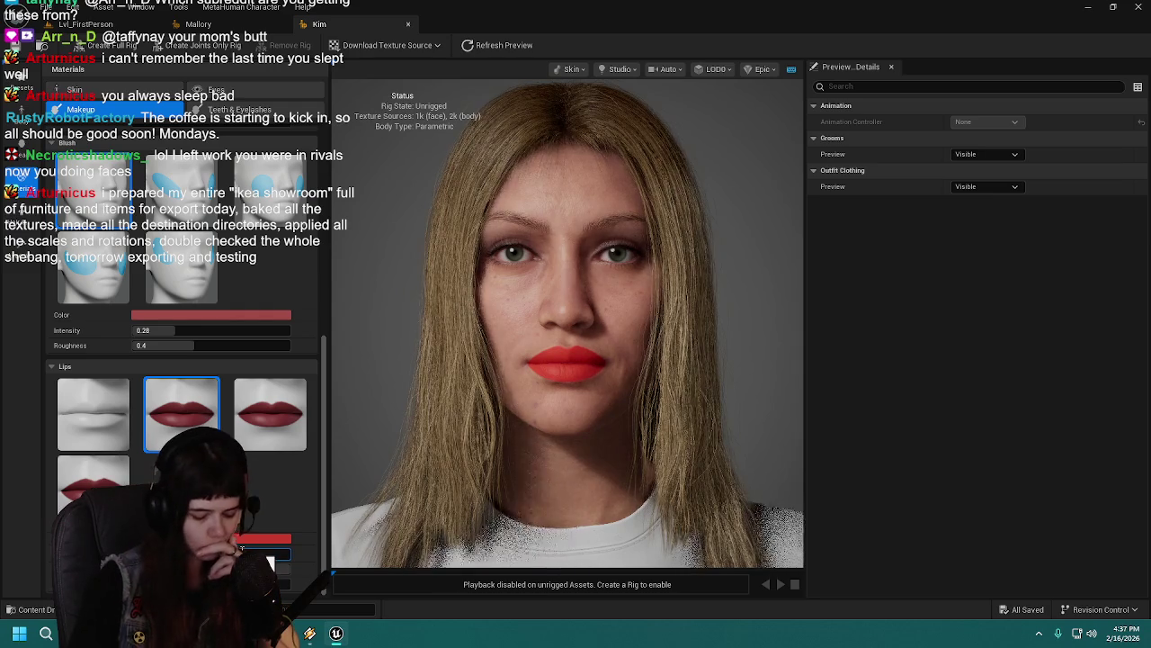
Step: Darken and desaturate the lip colour further to a muted red, about 94322A
left_click(283, 538)
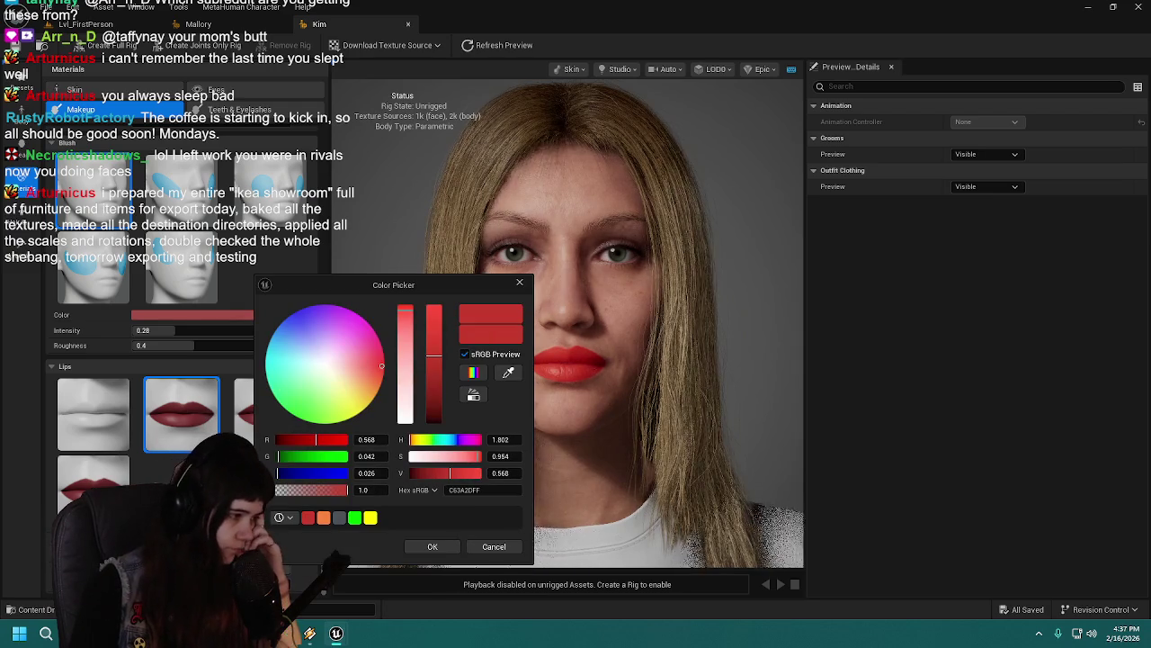
left_click(483, 546)
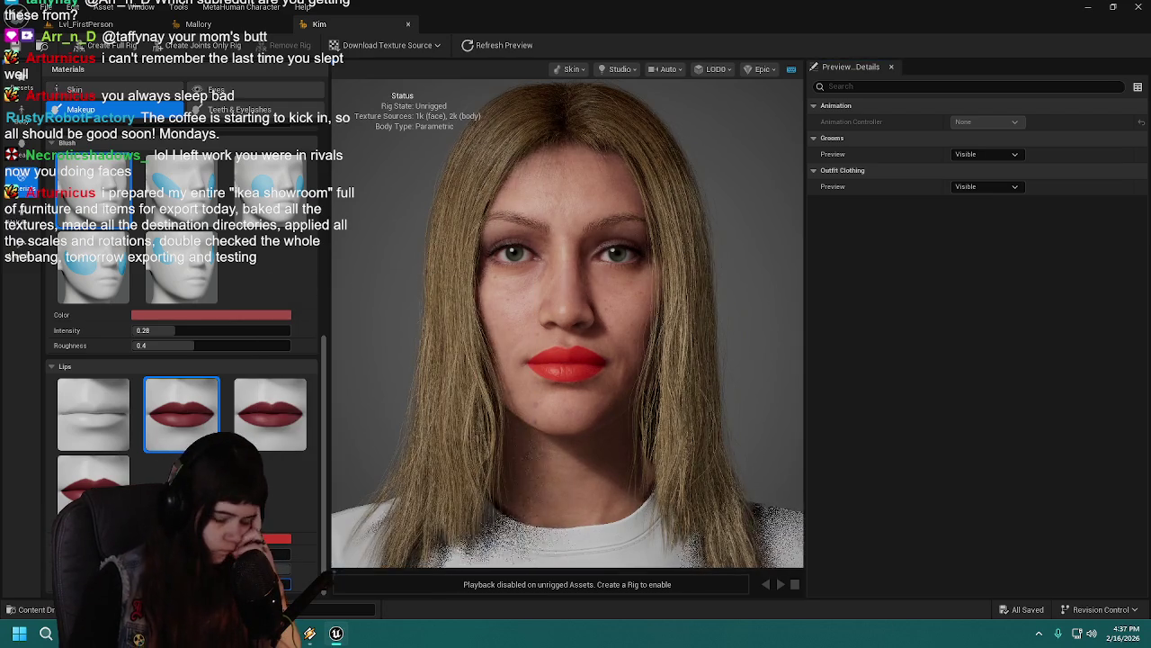
left_click(279, 538)
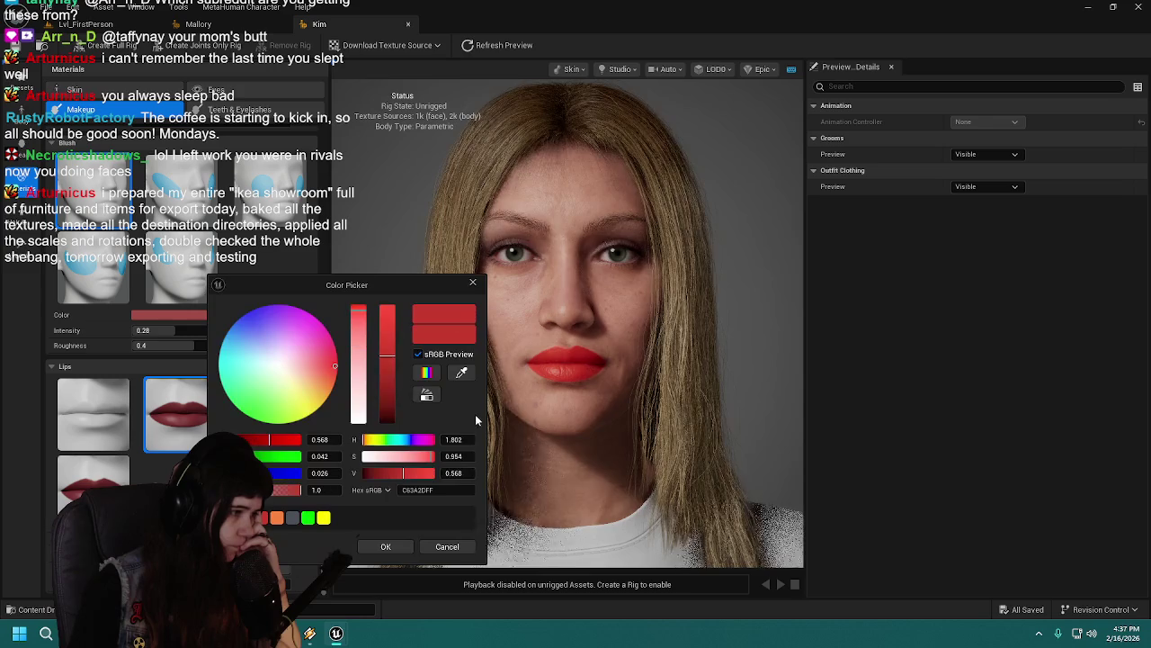
mouse_move(384, 369)
left_mouse_down()
mouse_move(387, 401)
mouse_move(391, 390)
left_mouse_up()
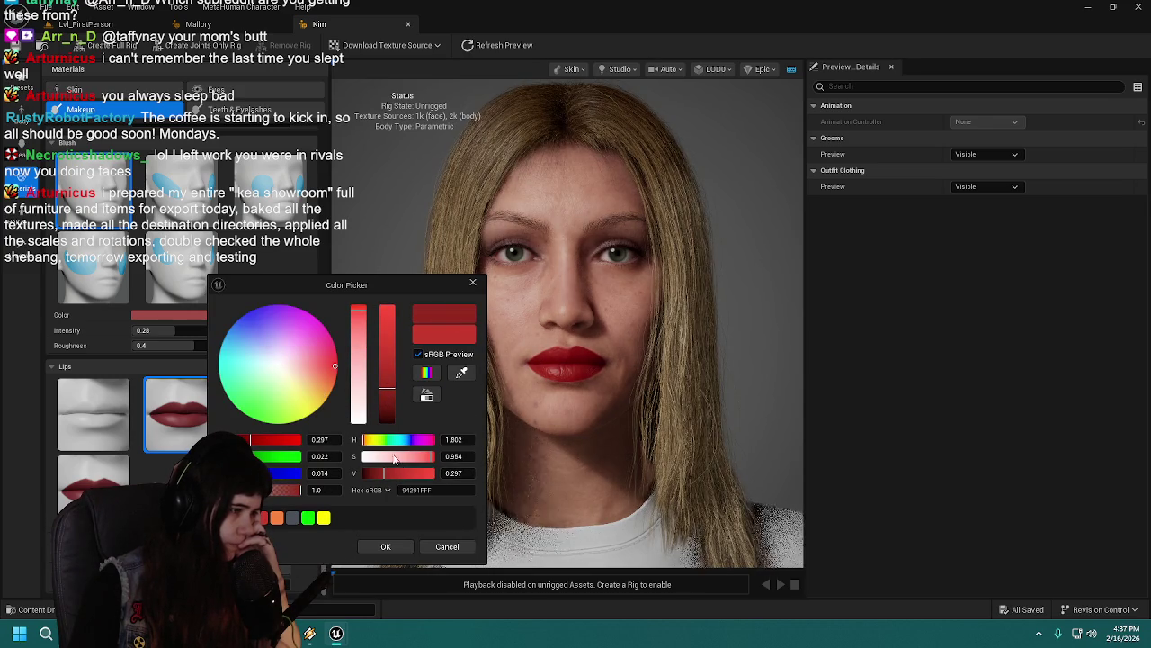
mouse_move(420, 456)
left_mouse_down()
mouse_move(405, 456)
mouse_move(423, 455)
left_mouse_up()
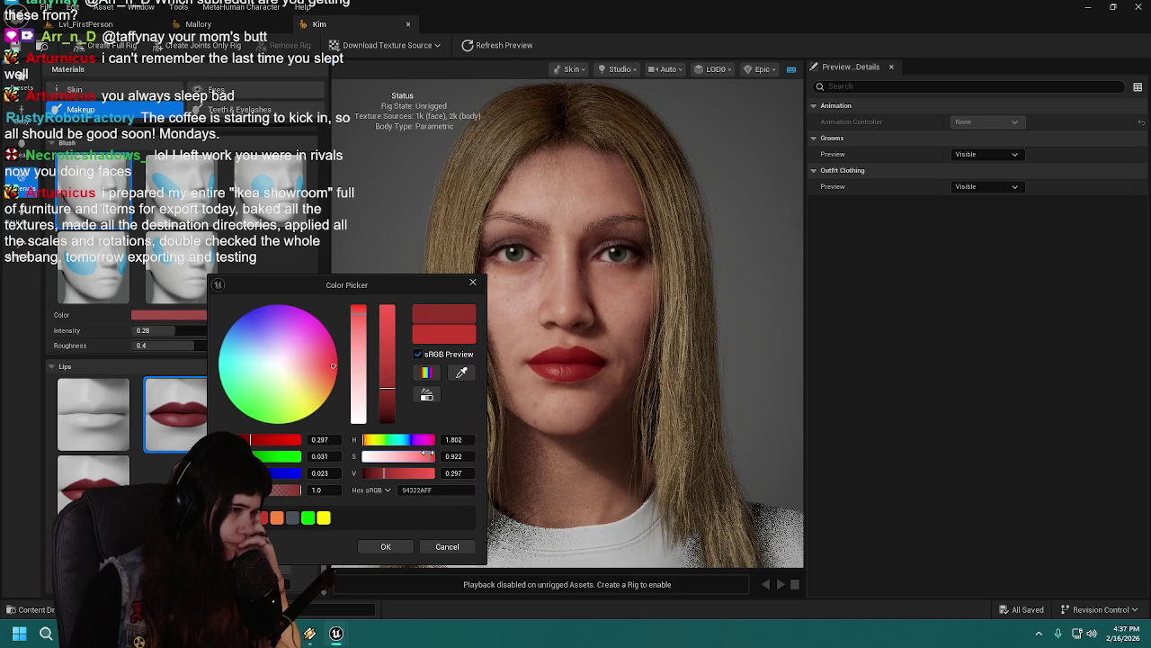
left_click(385, 546)
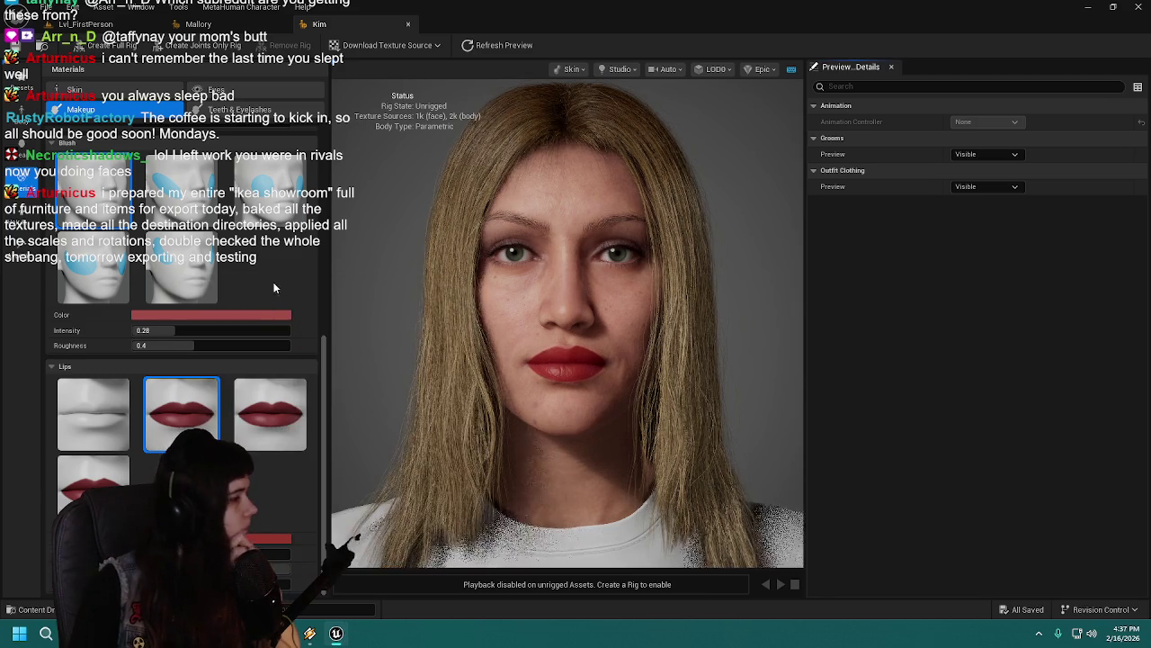
scroll(180, 360, "up", 3)
scroll(145, 137, "up", 3)
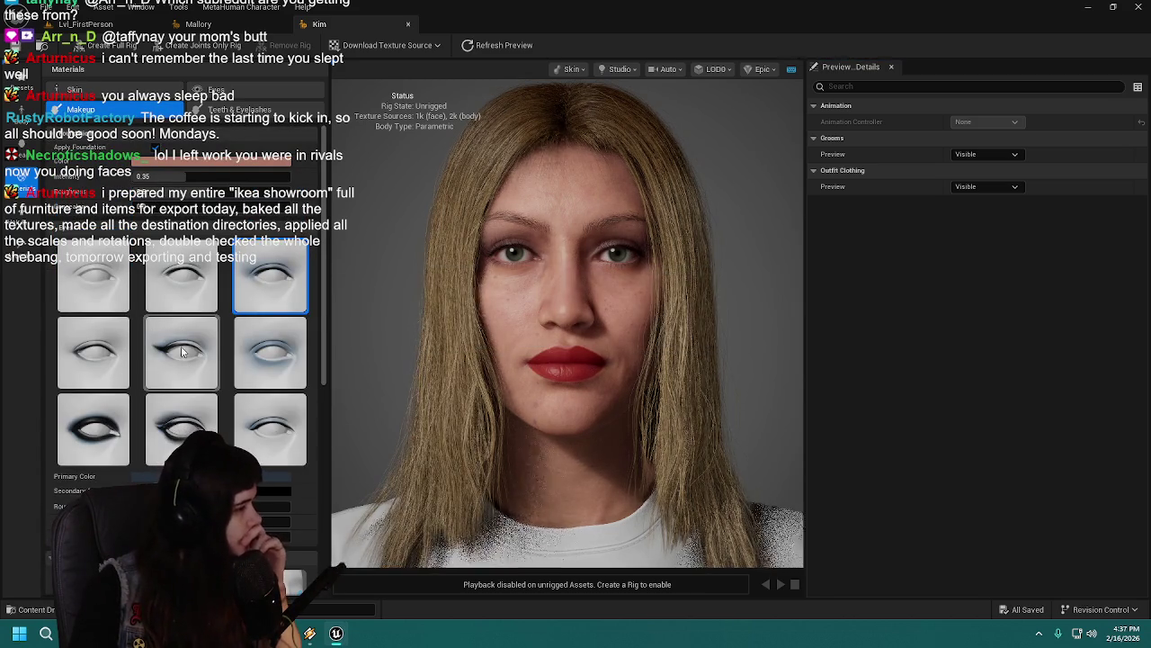
left_click(182, 367)
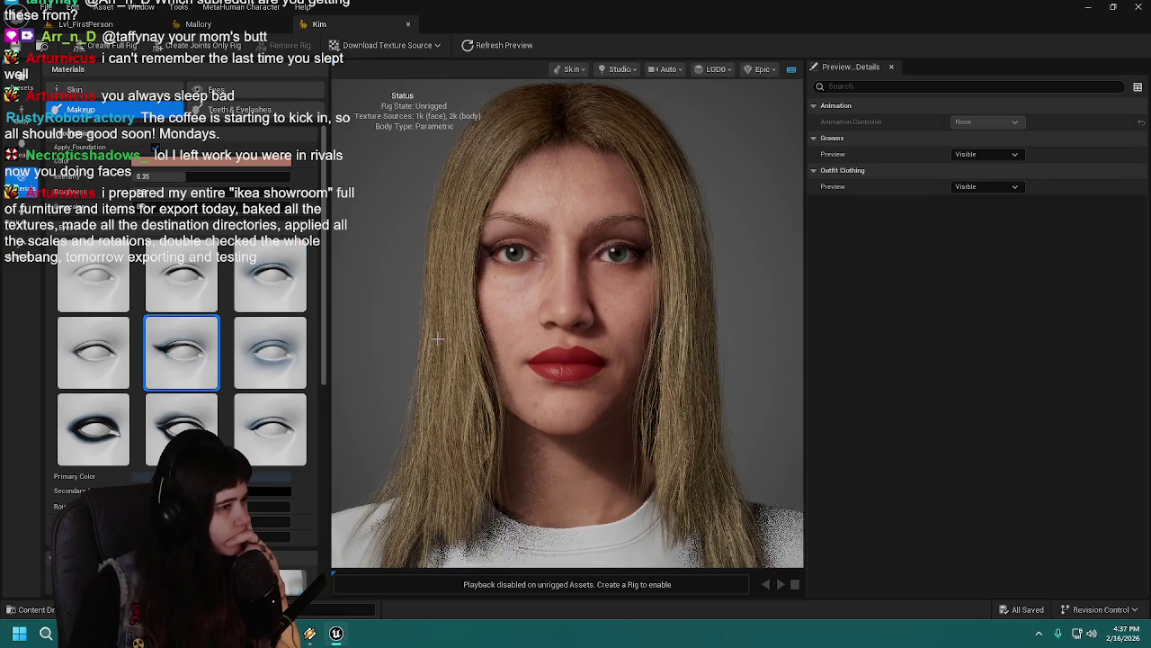
scroll(369, 335, "down", 3)
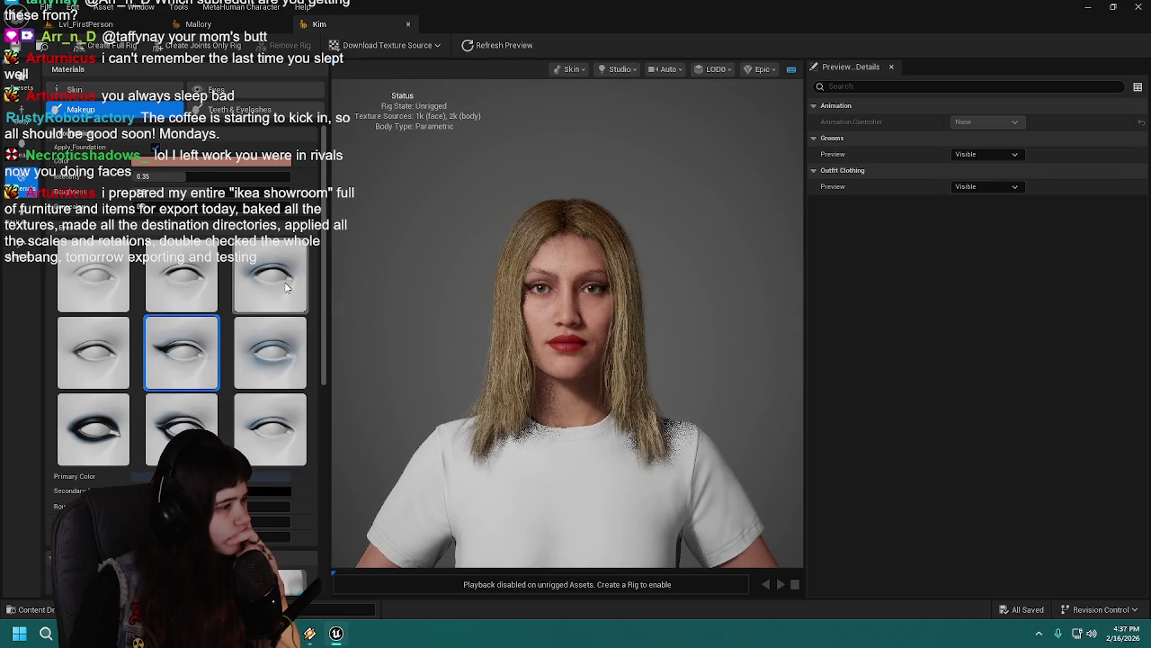
left_click(105, 444)
left_click(264, 430)
scroll(401, 318, "up", 3)
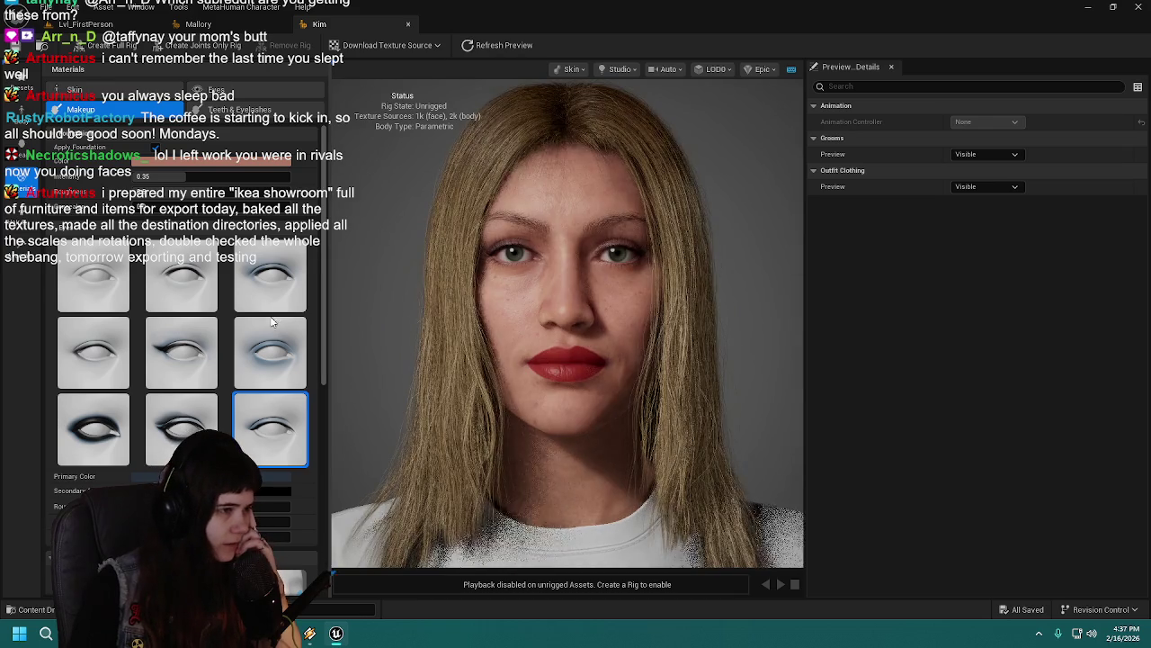
left_click(176, 306)
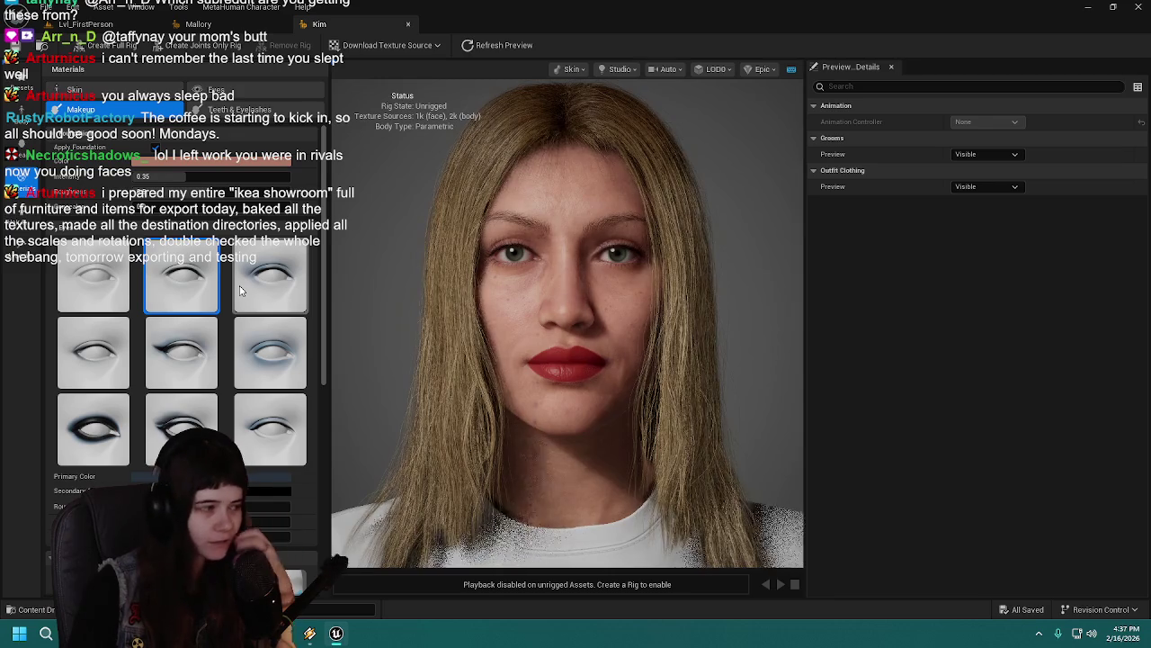
left_click(277, 354)
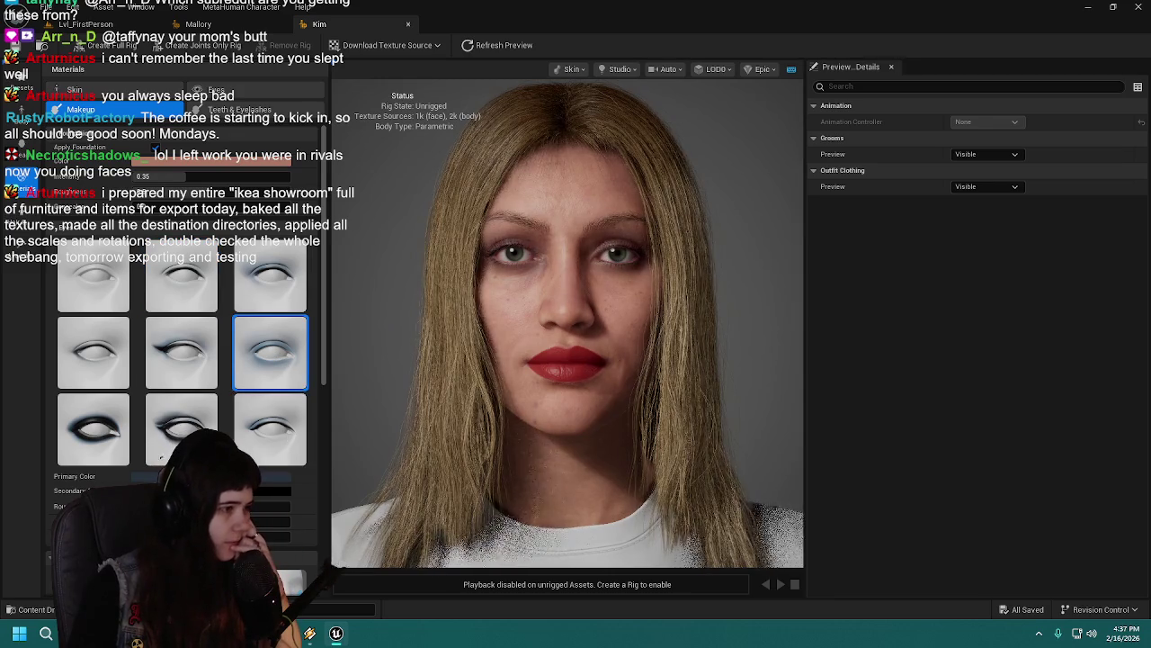
left_click(270, 476)
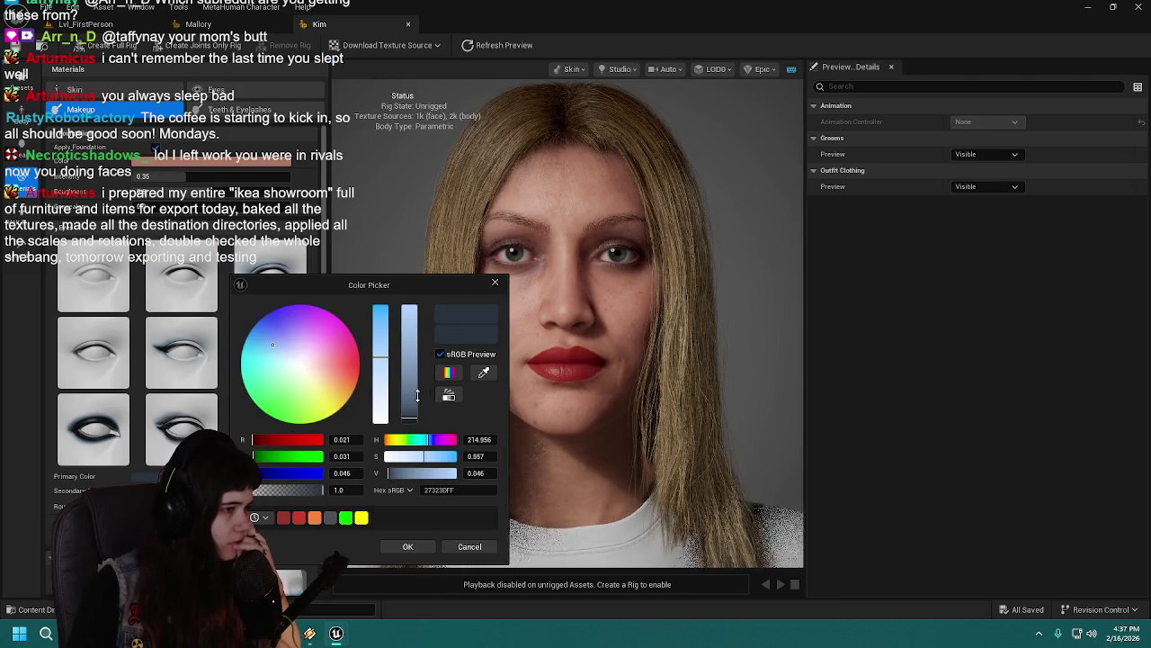
left_click_drag(419, 394, 420, 469)
left_click(409, 547)
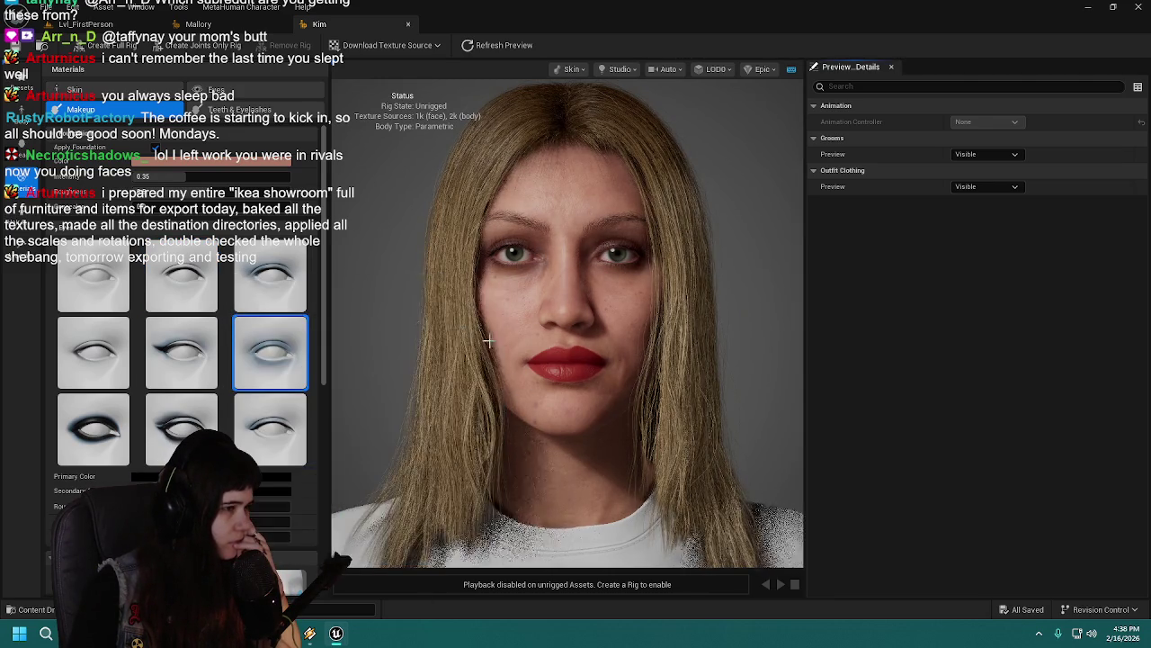
scroll(406, 310, "down", 3)
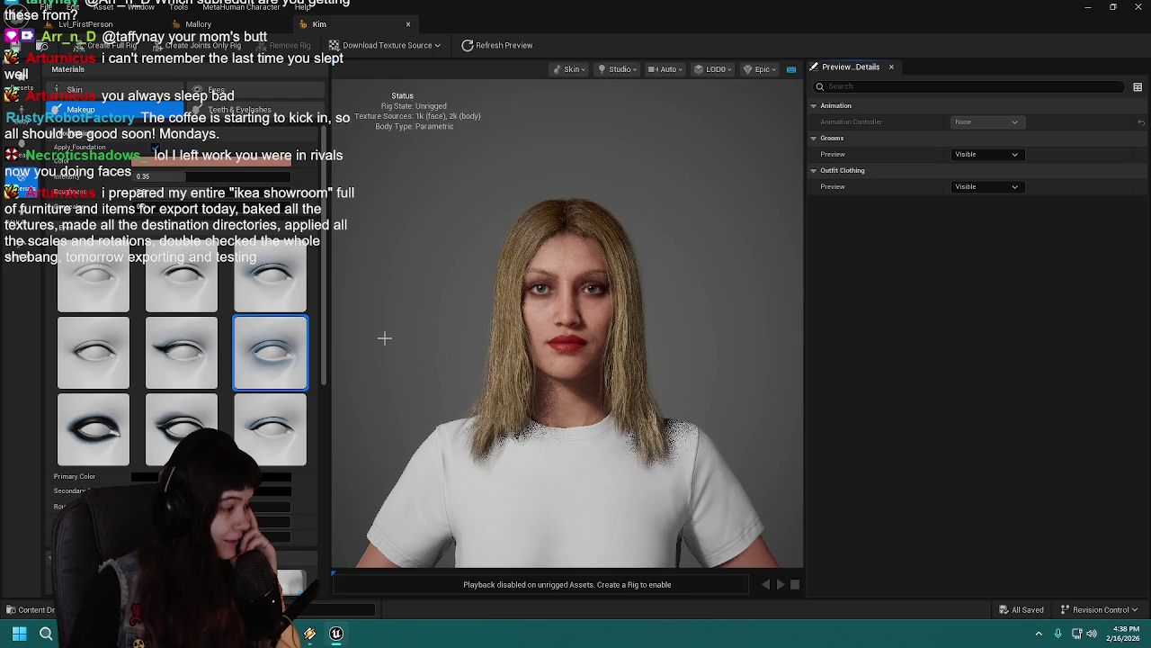
scroll(399, 380, "up", 3)
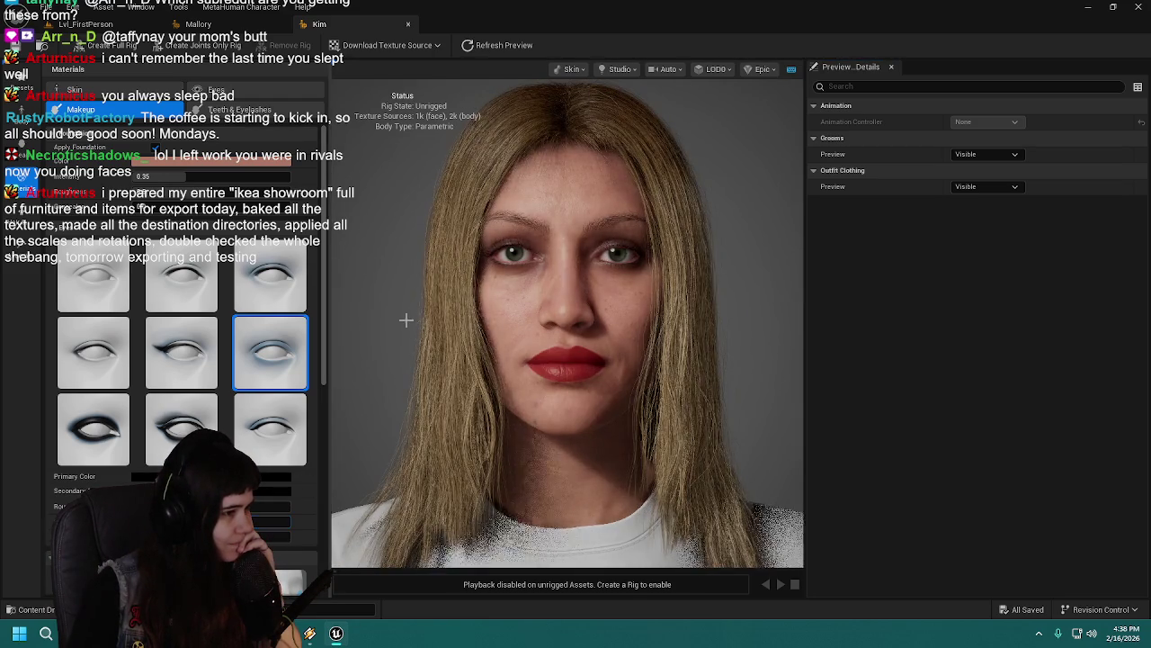
scroll(404, 320, "down", 3)
scroll(404, 319, "up", 3)
scroll(404, 319, "down", 3)
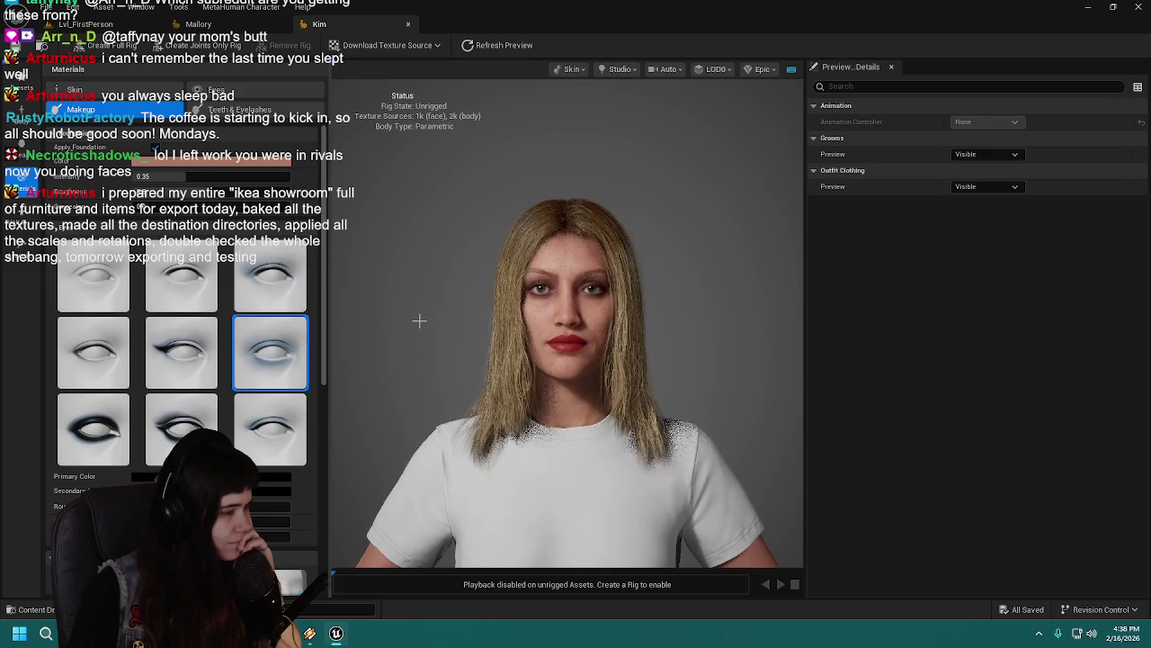
scroll(324, 363, "down", 5)
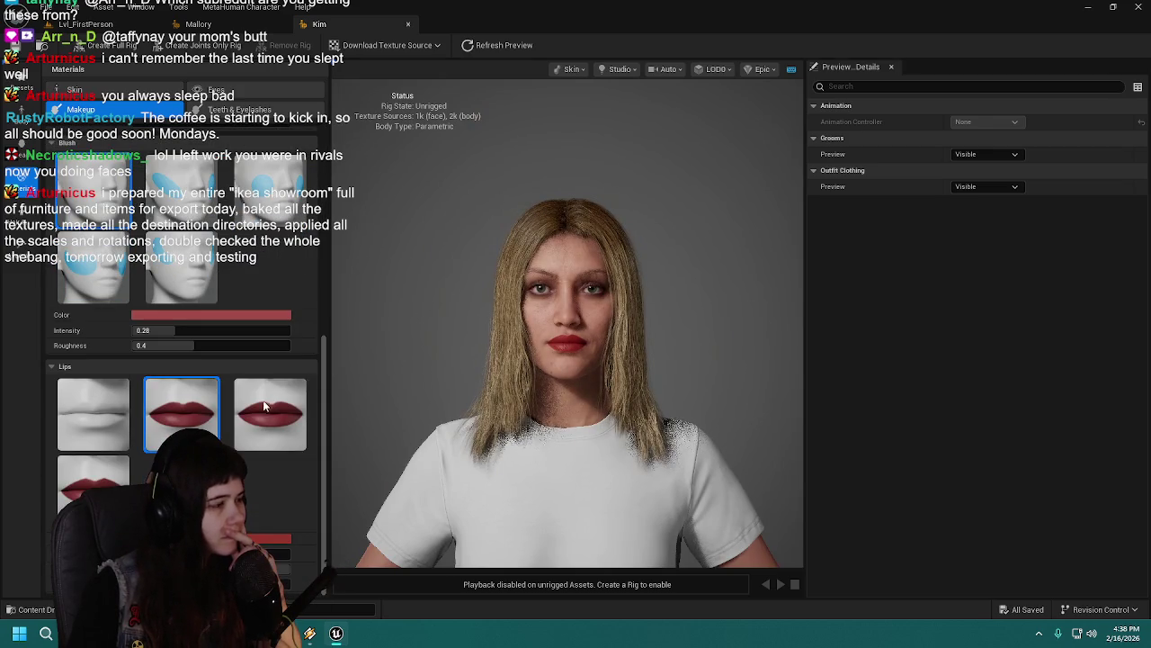
Step: Darken and saturate the lip colour to a deeper red and save Kim
left_click(243, 315)
mouse_move(423, 389)
left_mouse_down()
mouse_move(424, 401)
mouse_move(424, 386)
left_mouse_up()
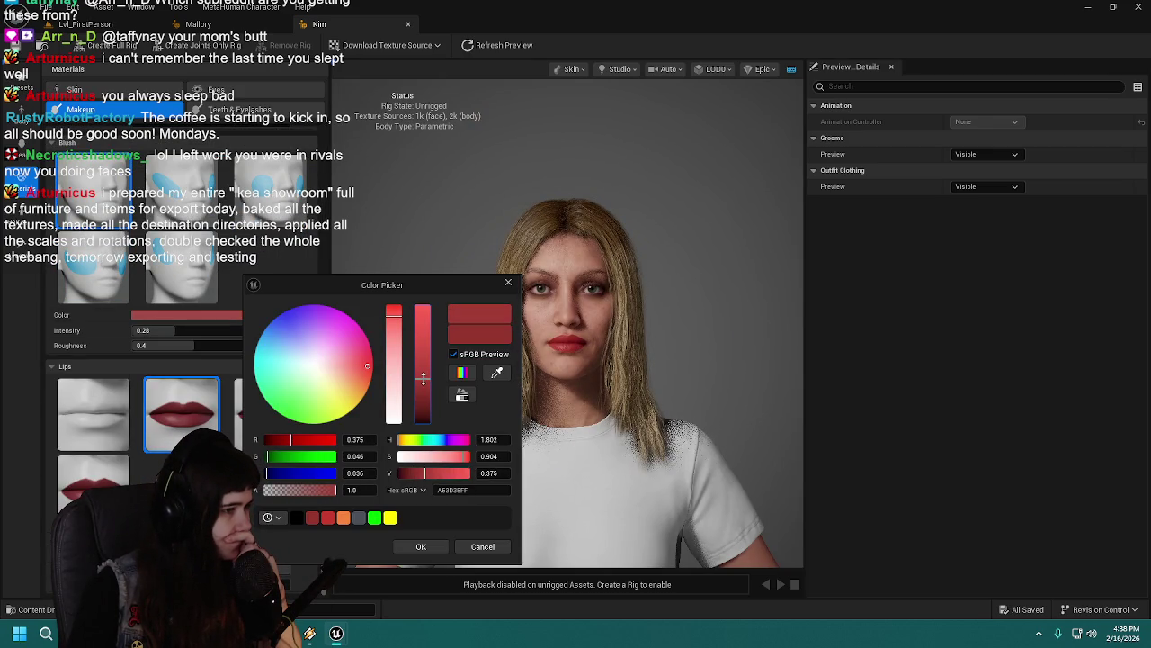
left_click(399, 311)
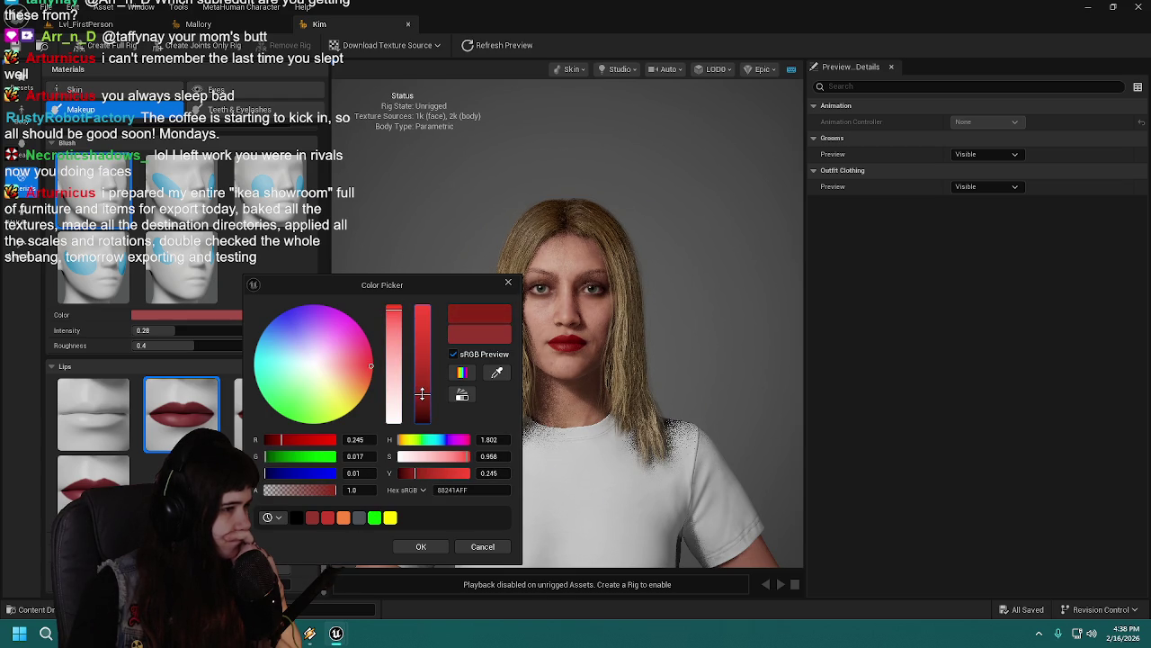
left_click(460, 551)
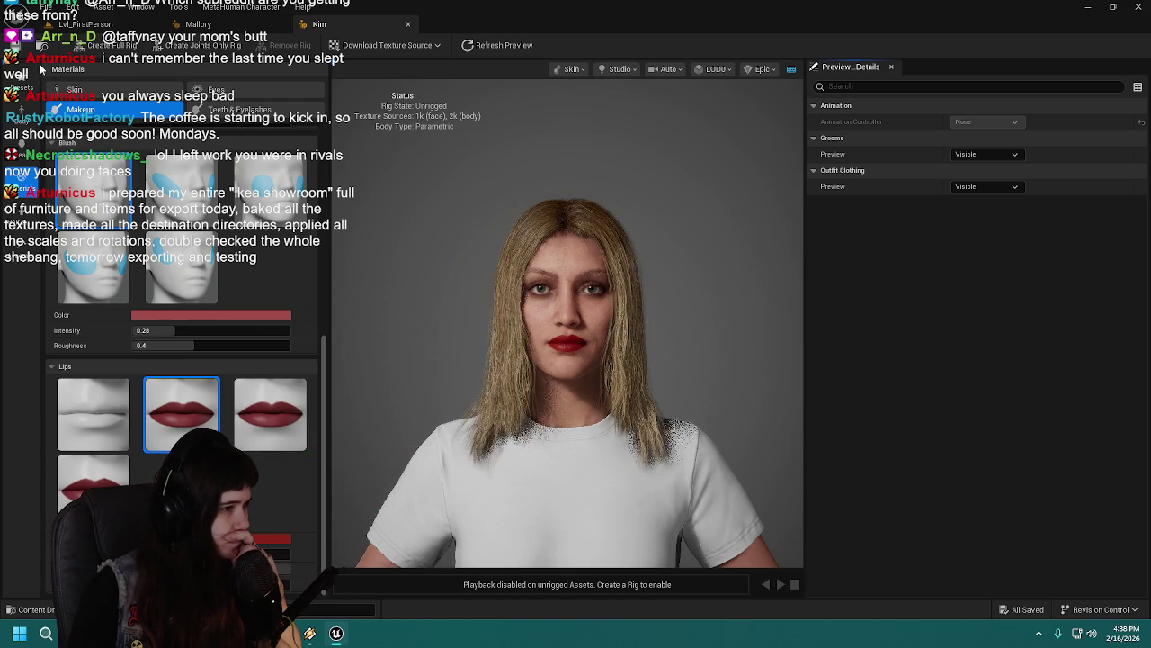
key("ctrl+s")
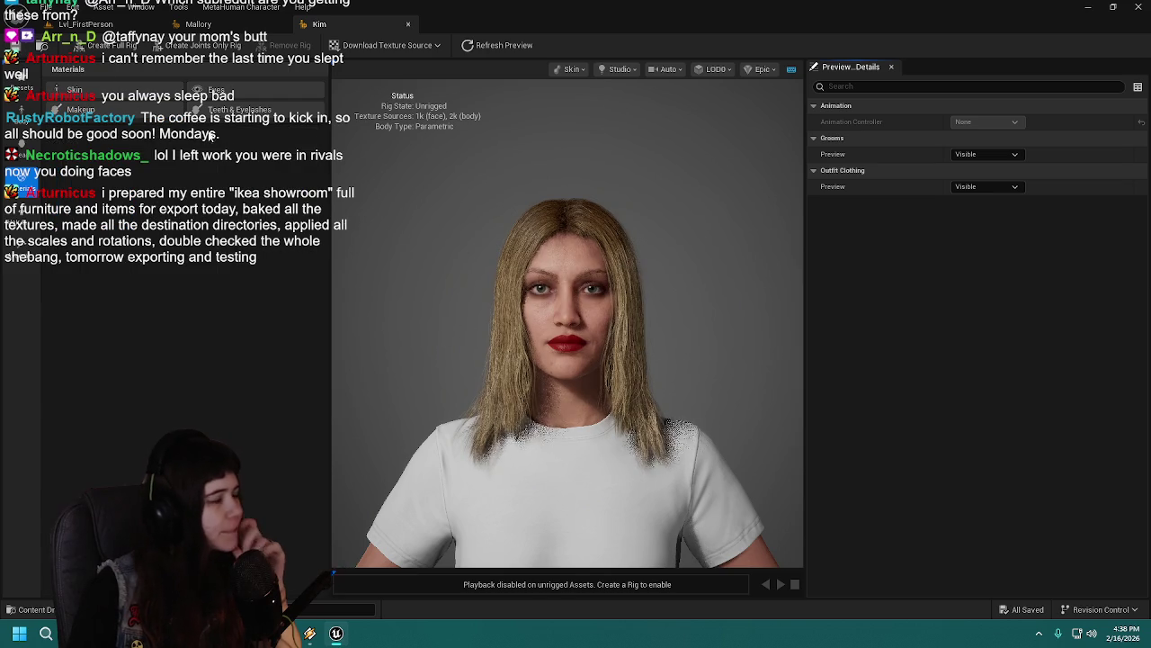
Step: Confirm the darker 7E2017 lip red in the picker and save again
scroll(289, 494, "down", 6)
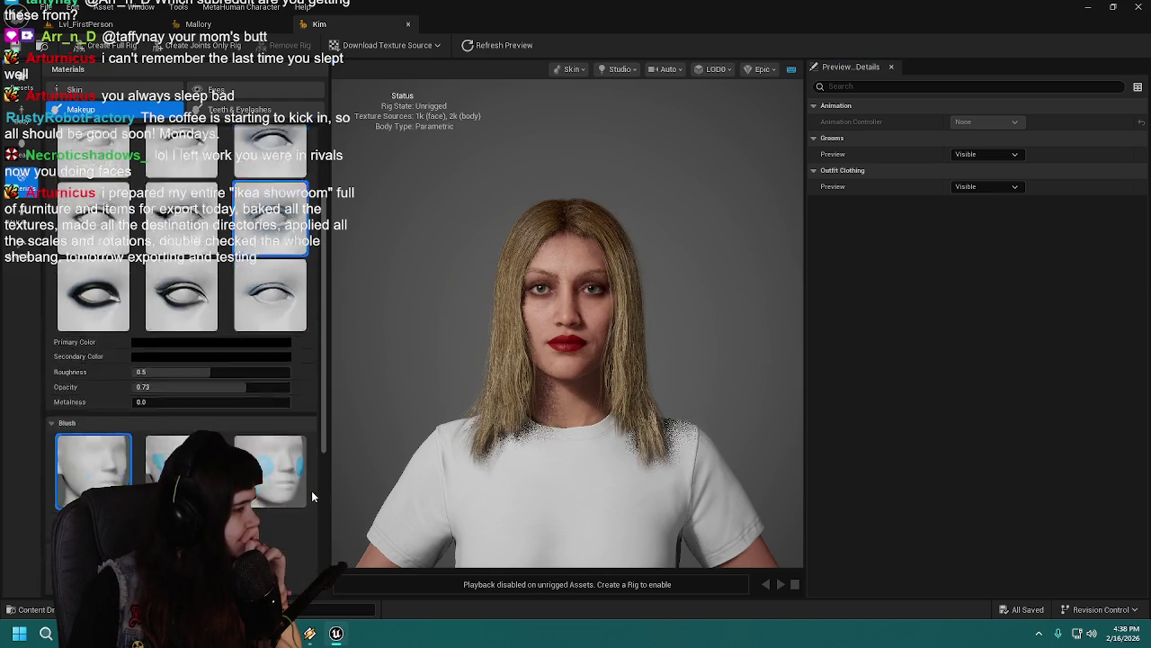
scroll(313, 495, "down", 1)
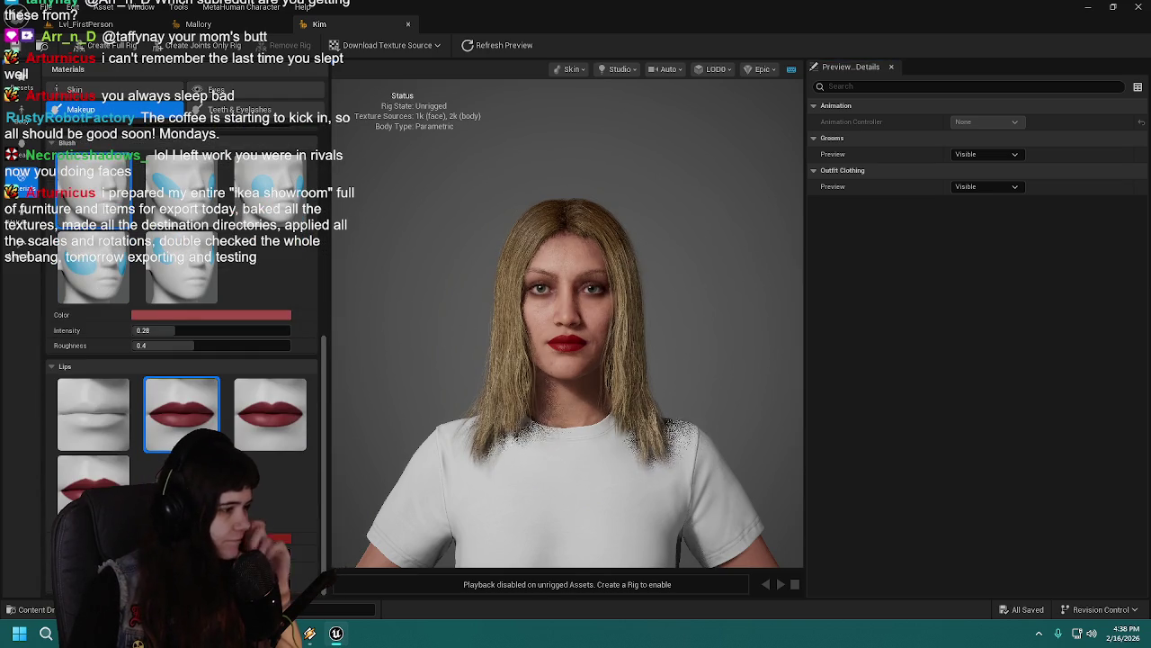
left_click(270, 538)
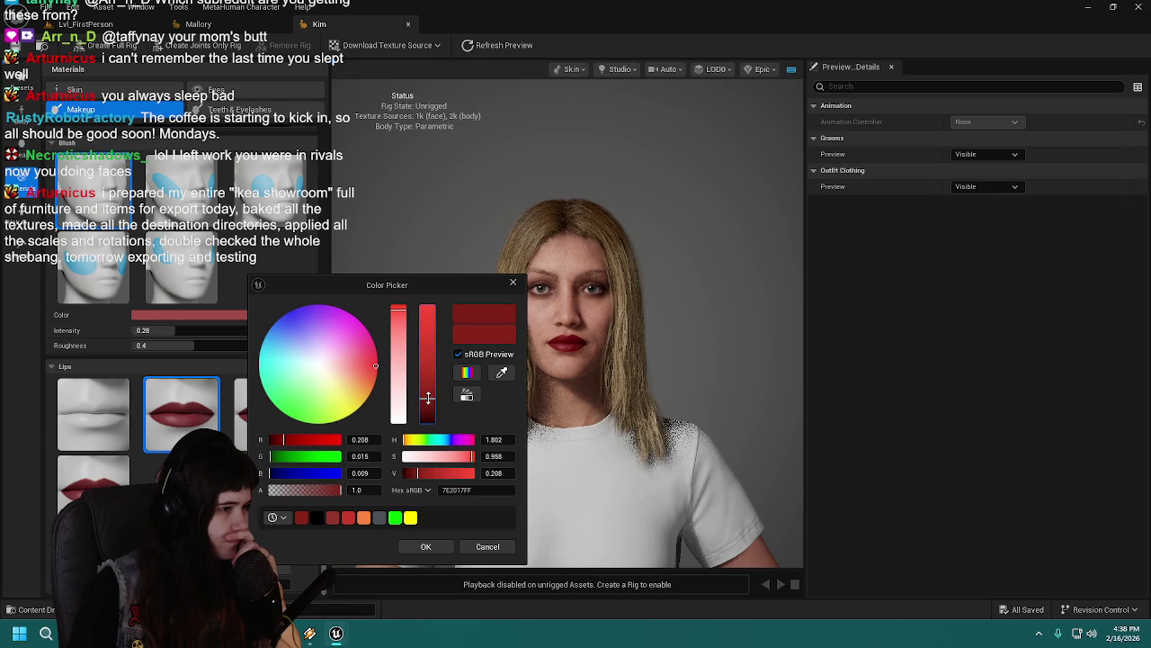
left_click(443, 551)
key("ctrl+s")
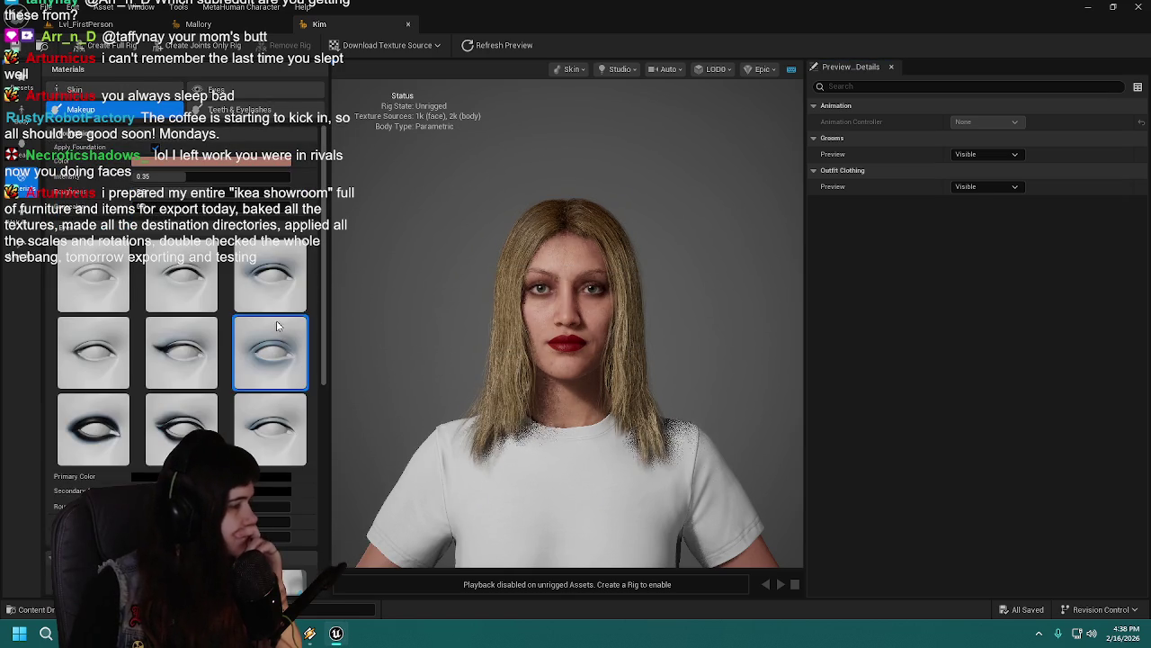
Step: Zoom the viewport, then show the Head parameters with Global Delta and Scale at 1.0
scroll(82, 473, "down", 1)
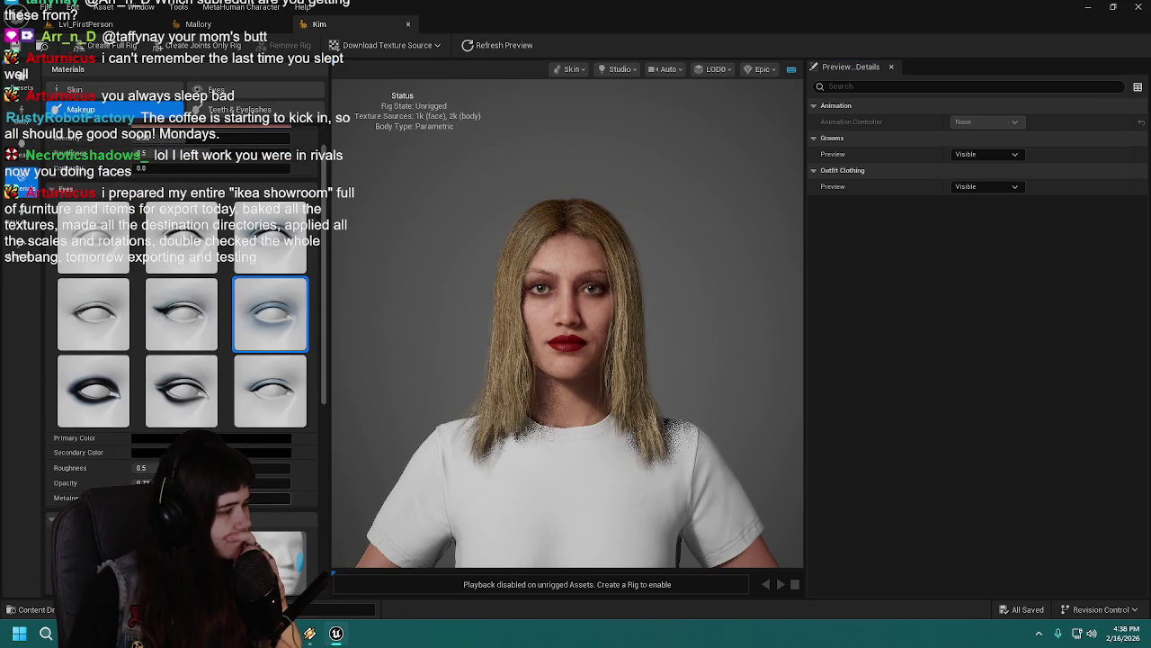
scroll(444, 299, "up", 3)
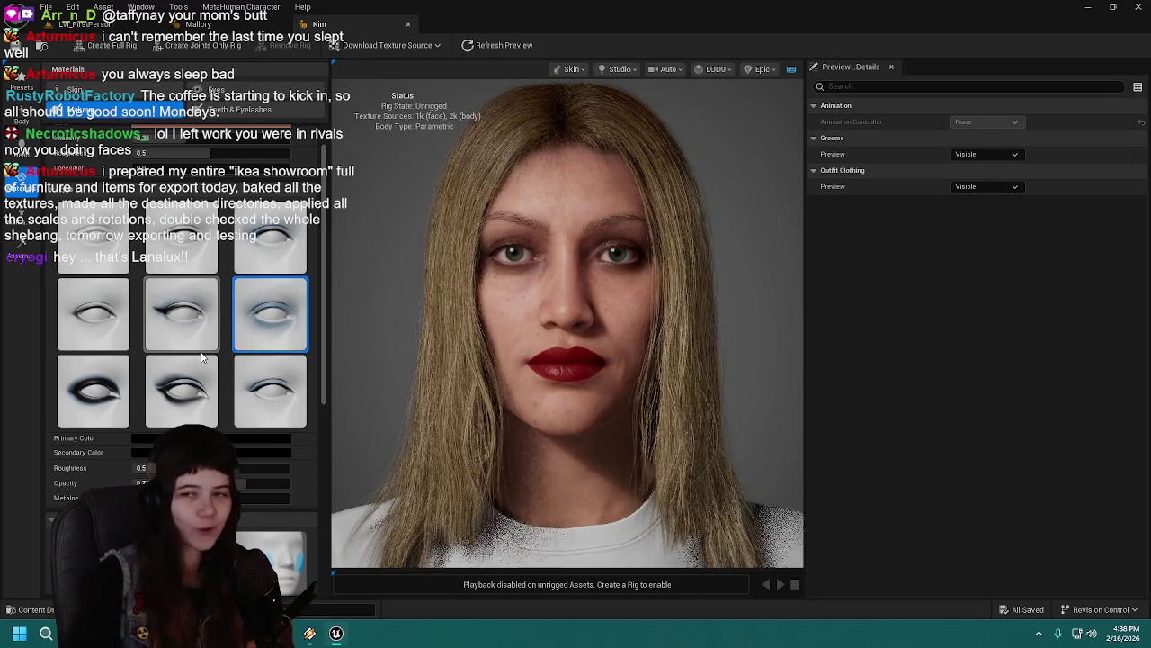
scroll(426, 370, "down", 3)
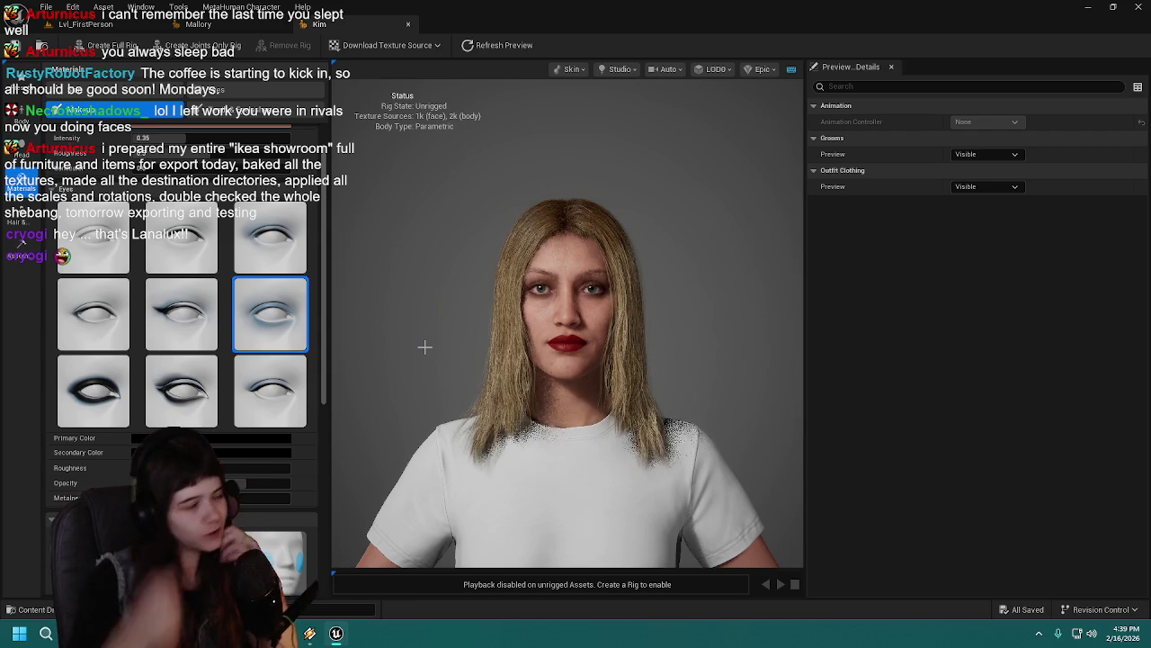
left_click(21, 151)
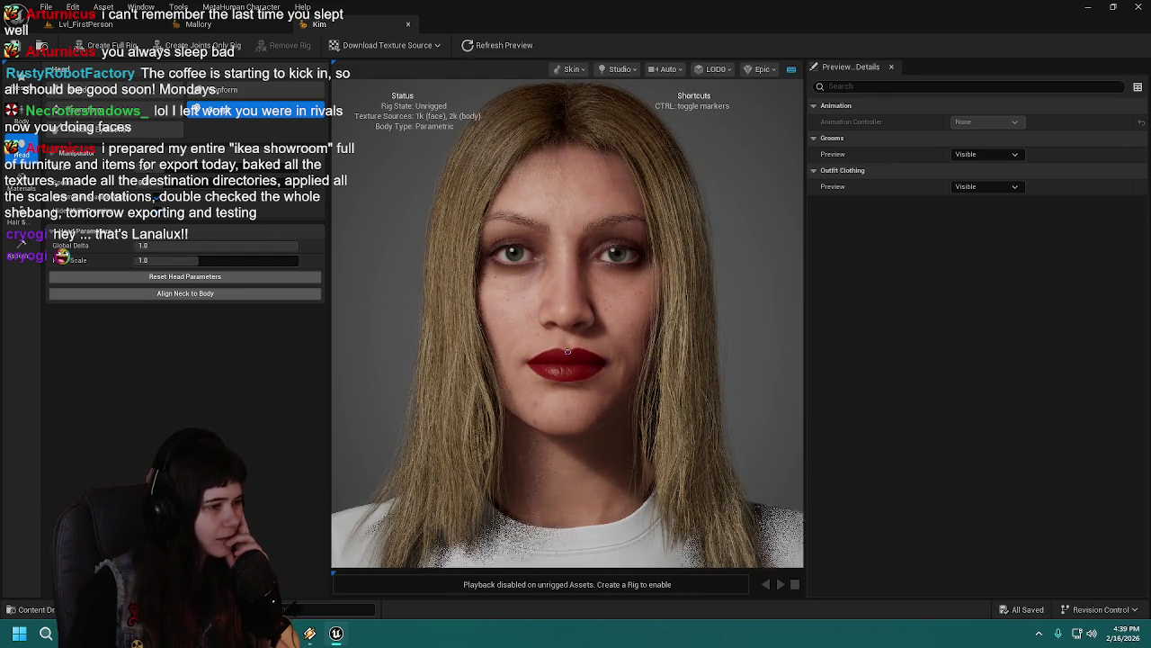
Step: Raise Kim's lower lip with its sculpt marker and save the character
key("ctrl")
key("ctrl")
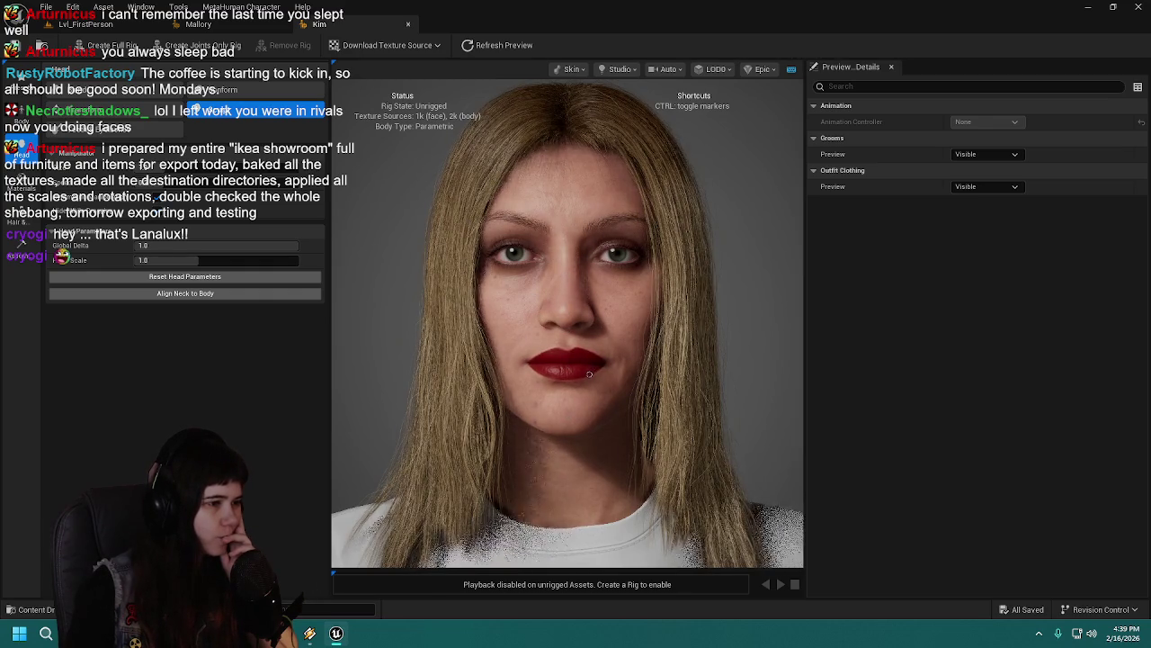
key("ctrl")
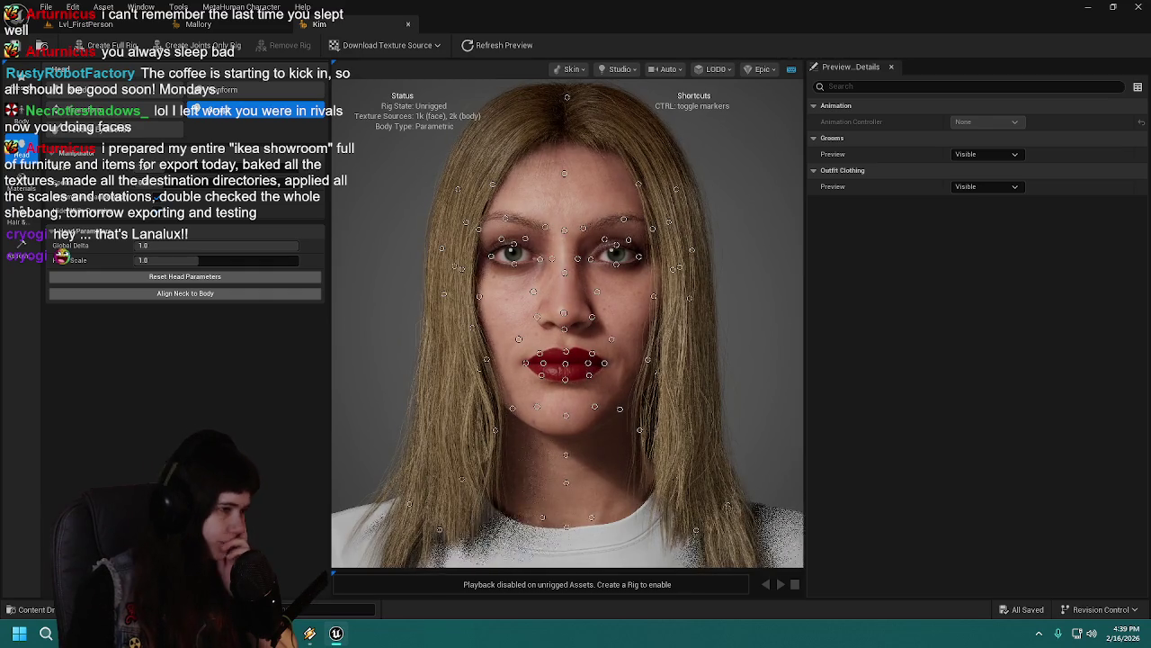
left_click_drag(565, 378, 565, 361)
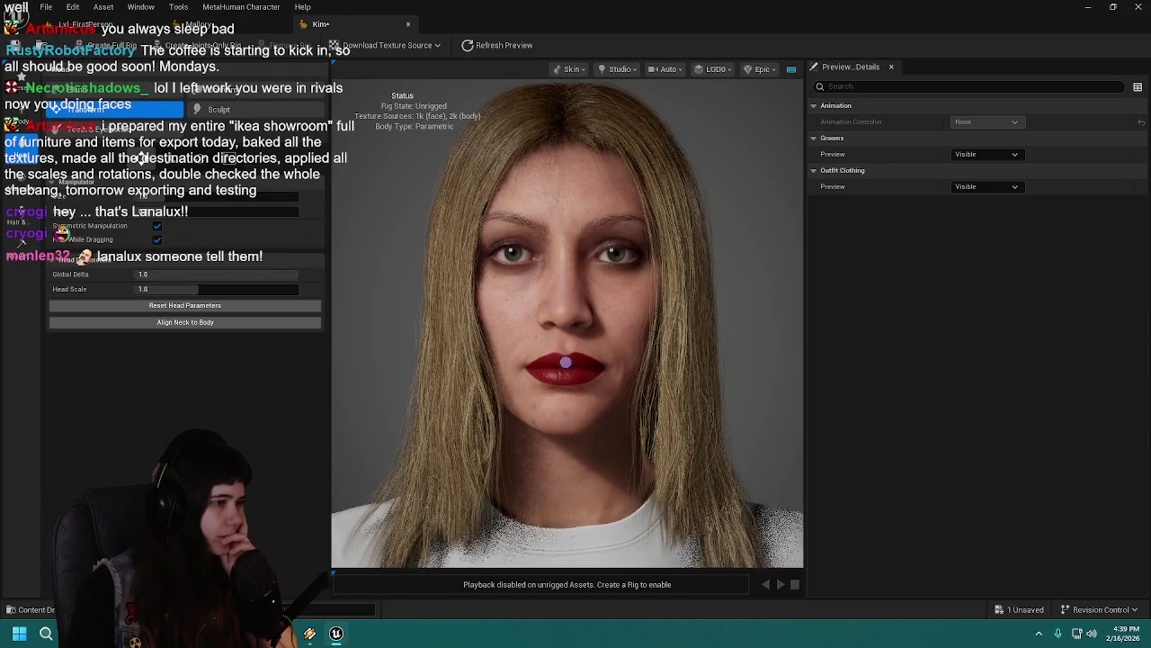
left_click(216, 109)
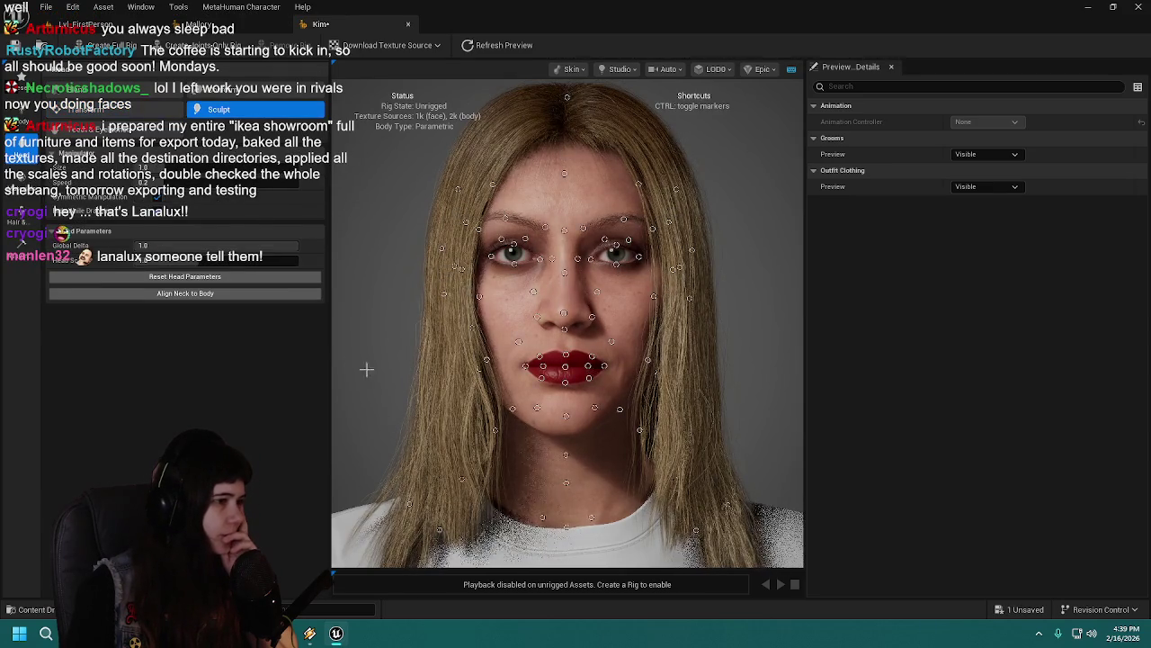
key("ctrl+s")
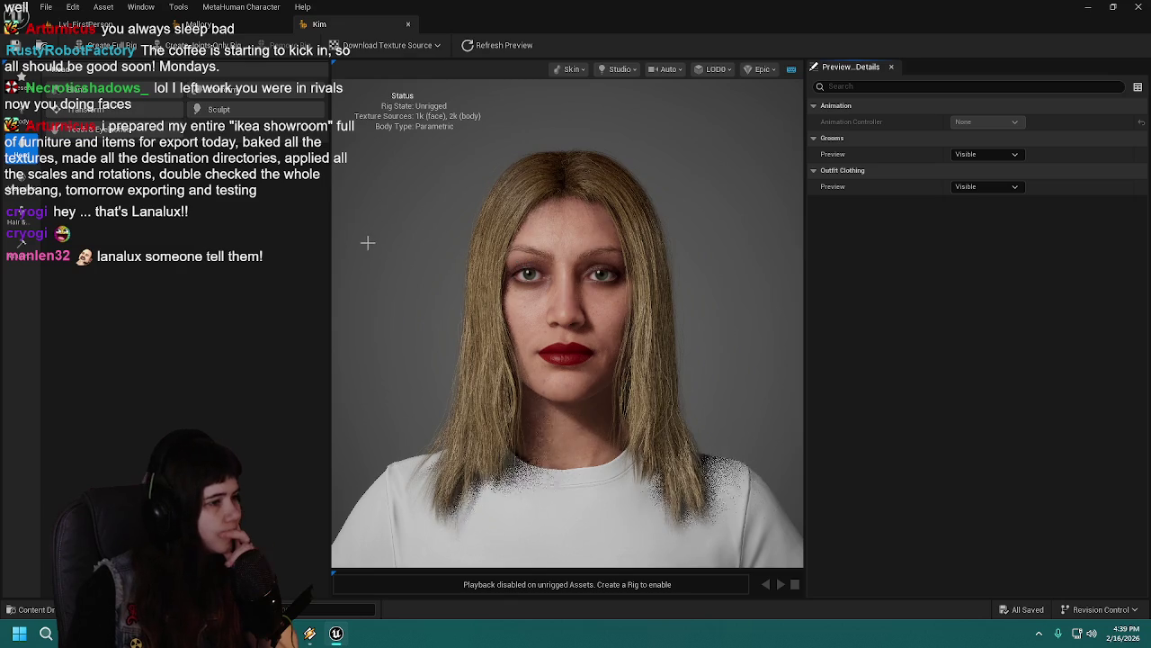
Step: Return to face sculpting and orbit to check the profile and three-quarter view
left_click(219, 109)
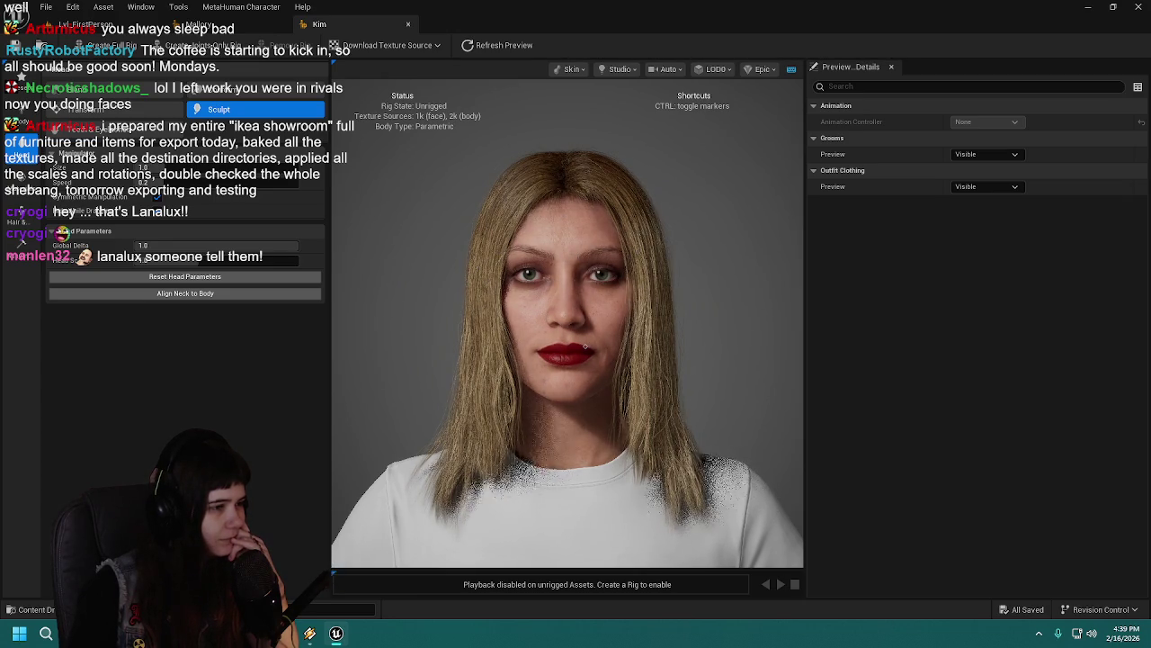
mouse_move(584, 346)
left_mouse_down()
mouse_move(683, 346)
mouse_move(585, 345)
left_mouse_up()
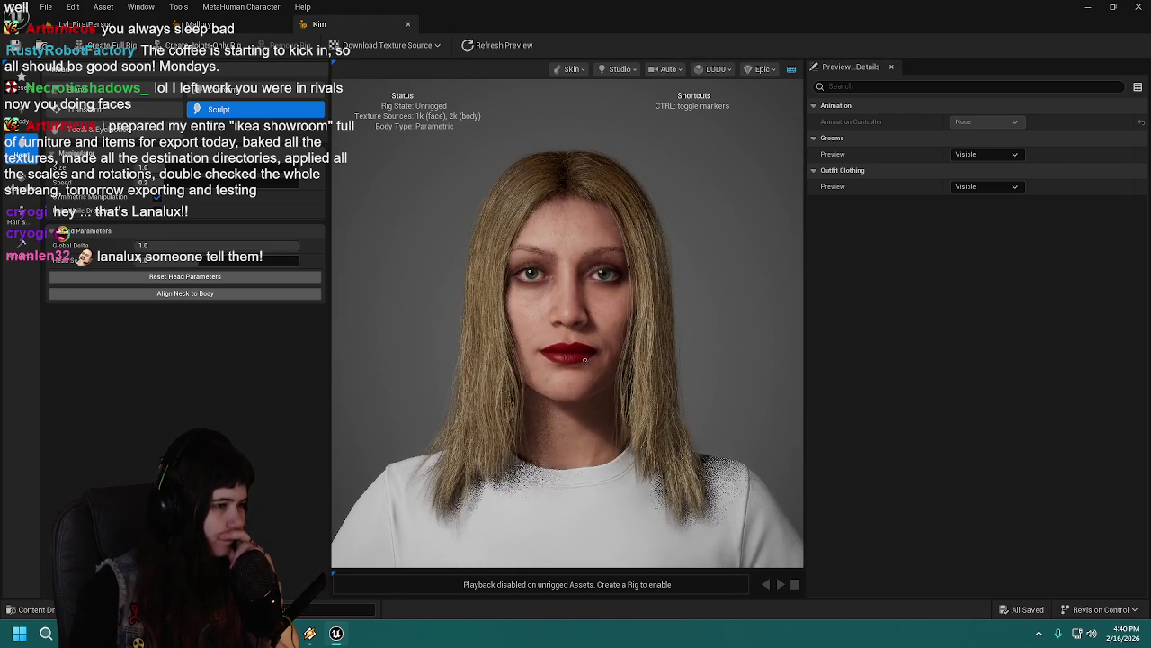
mouse_move(410, 368)
left_mouse_down()
mouse_move(503, 368)
mouse_move(378, 368)
mouse_move(405, 368)
left_mouse_up()
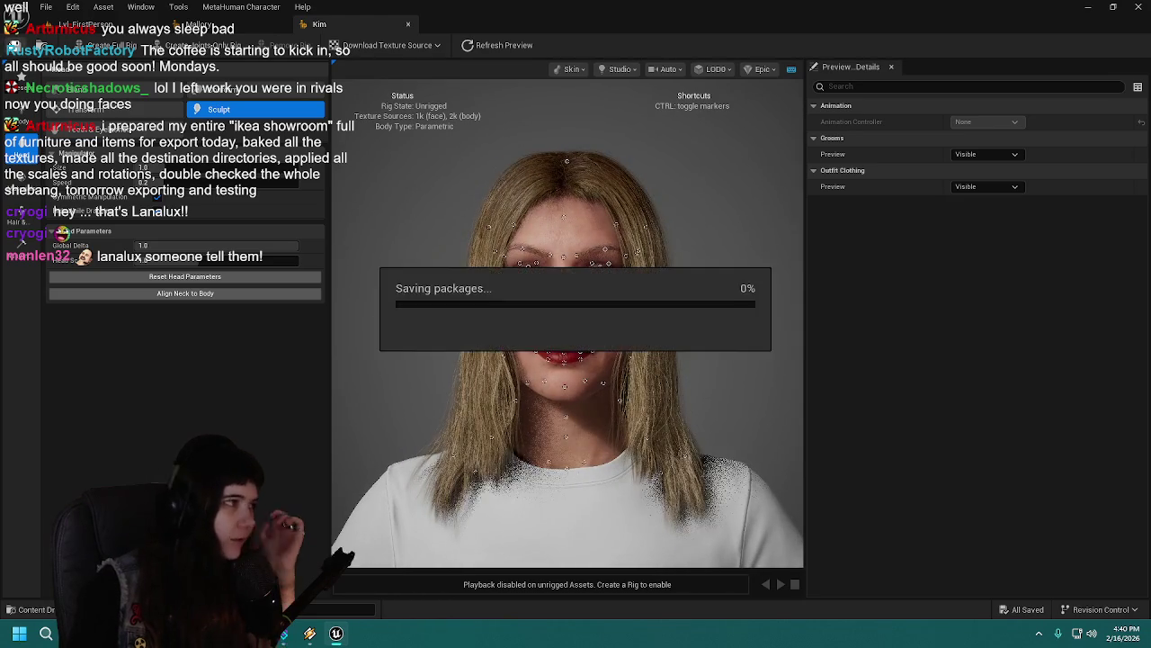
Step: Leave sculpting, review the Makeup panel, open Hair settings and save Kim
key("Escape")
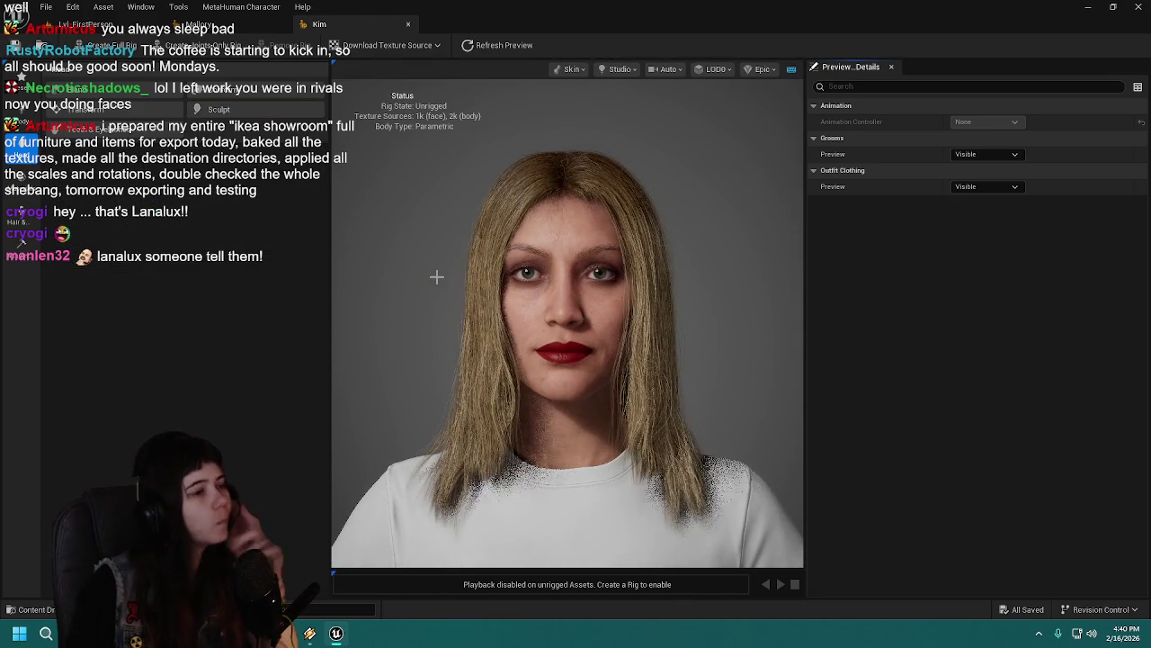
scroll(436, 274, "down", 2)
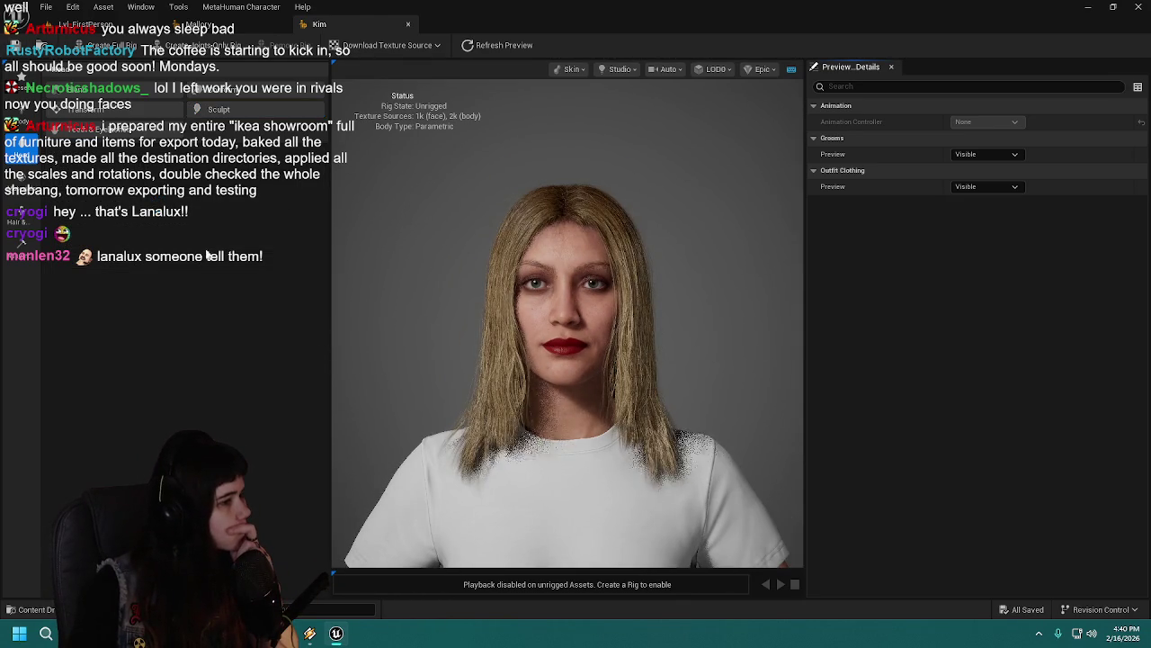
left_click(21, 182)
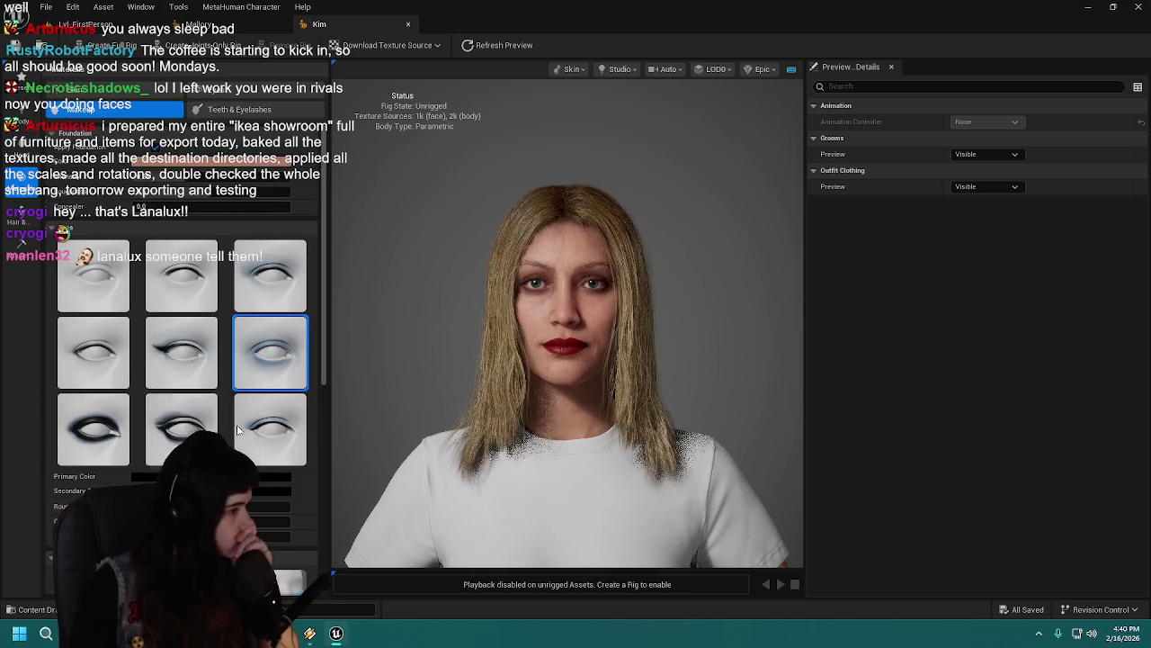
scroll(236, 433, "down", 10)
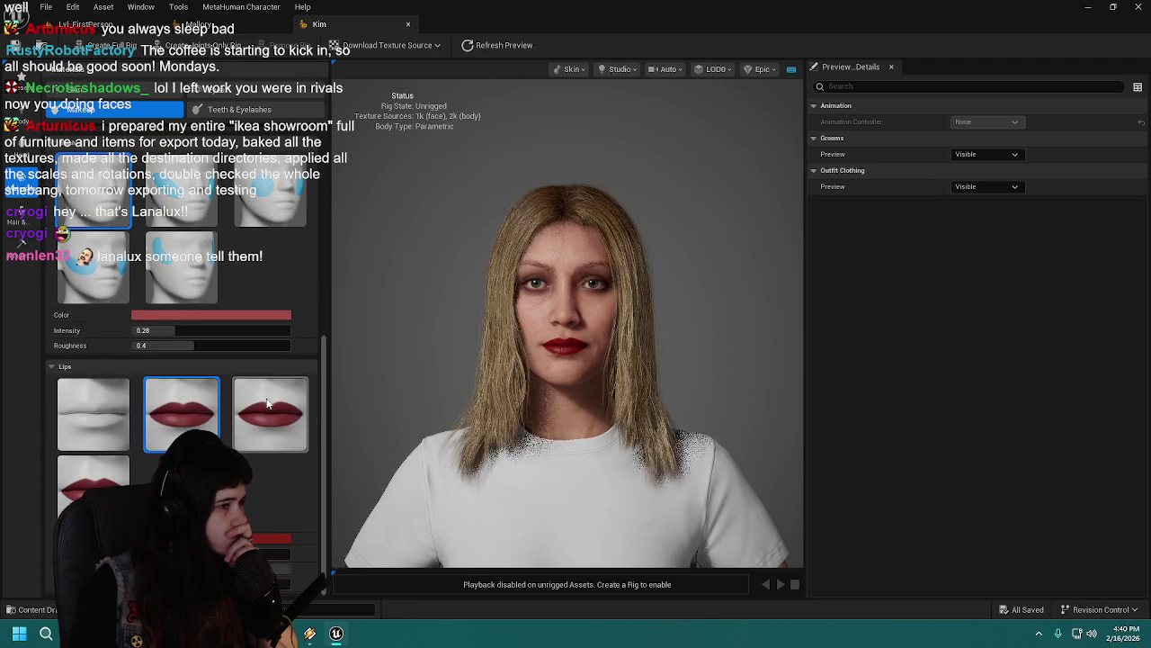
scroll(244, 515, "up", 8)
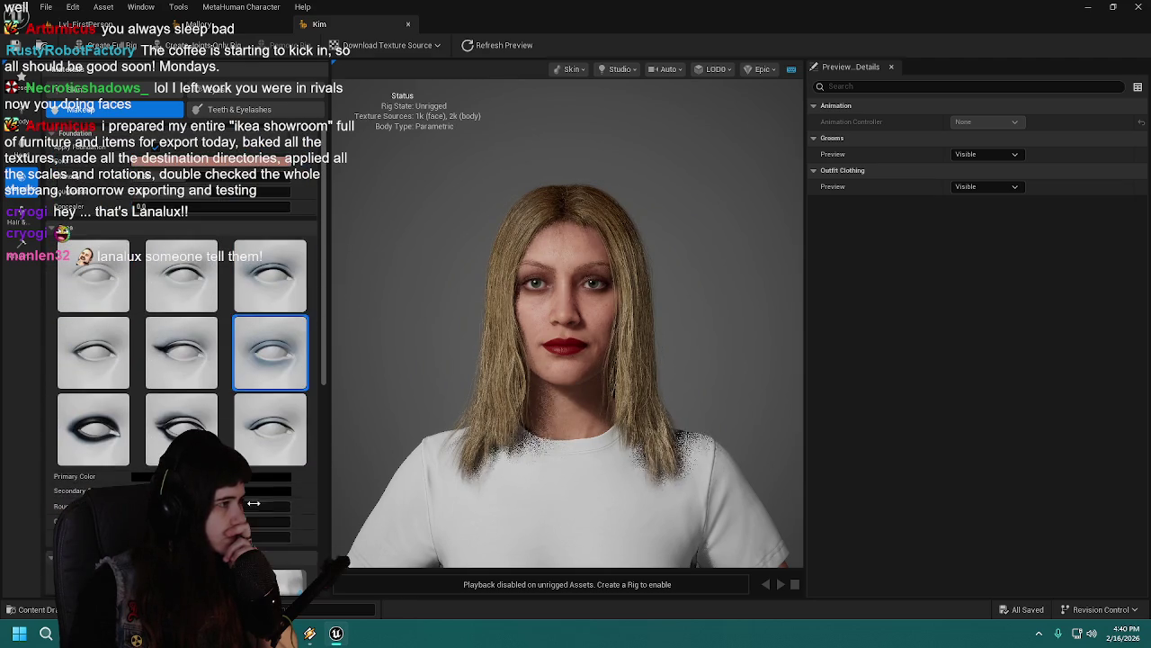
left_click(25, 216)
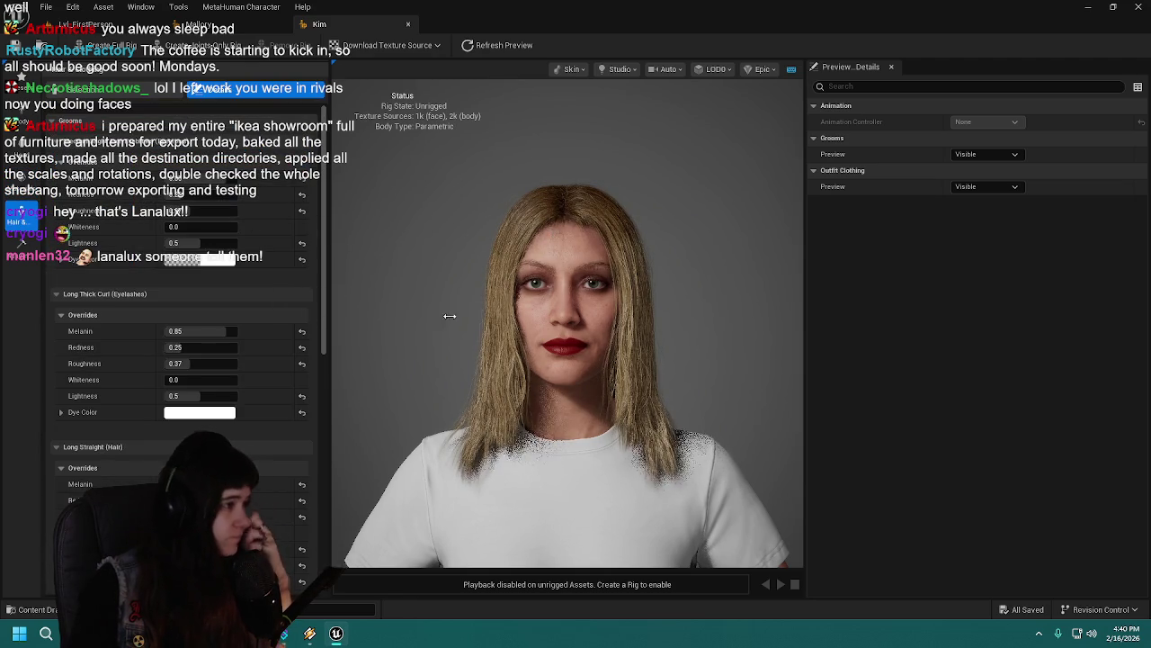
key("ctrl+s")
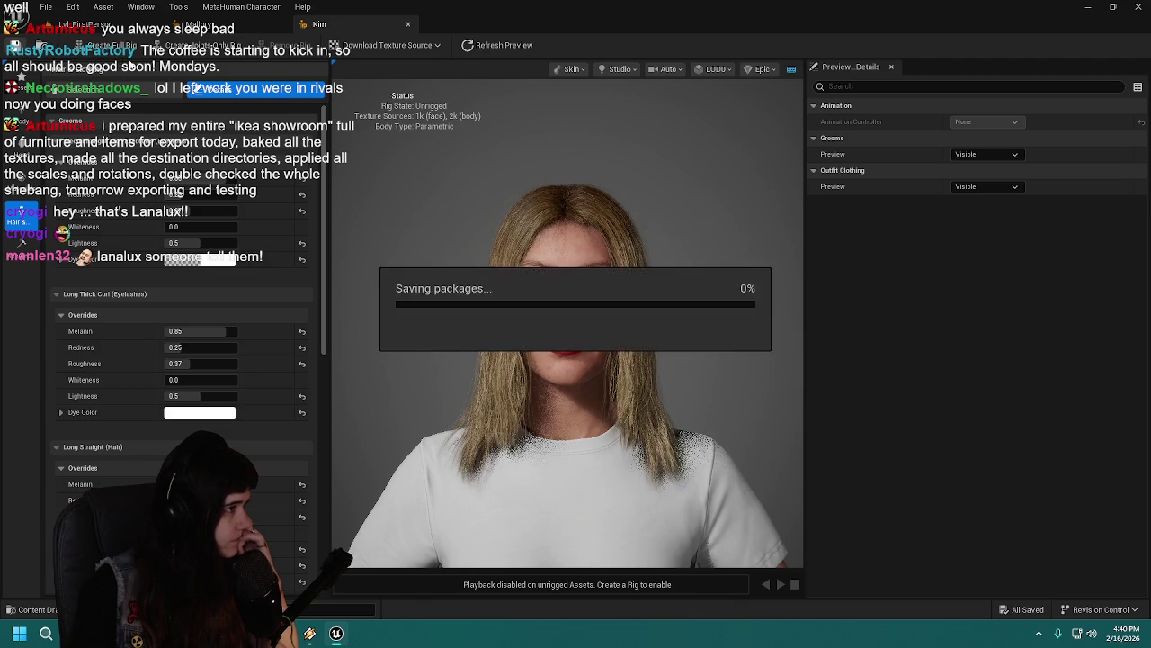
Step: Close the Kim and Mallory editors and reopen Mallory from the MetaHumans content folder
left_click(408, 24)
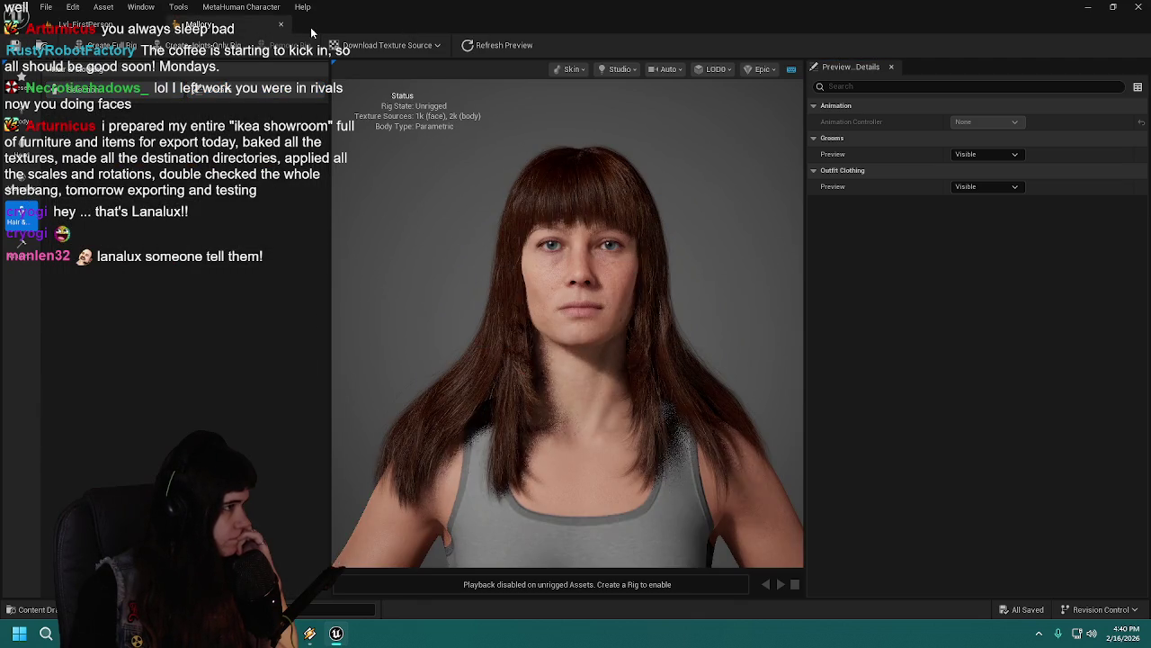
left_click(279, 25)
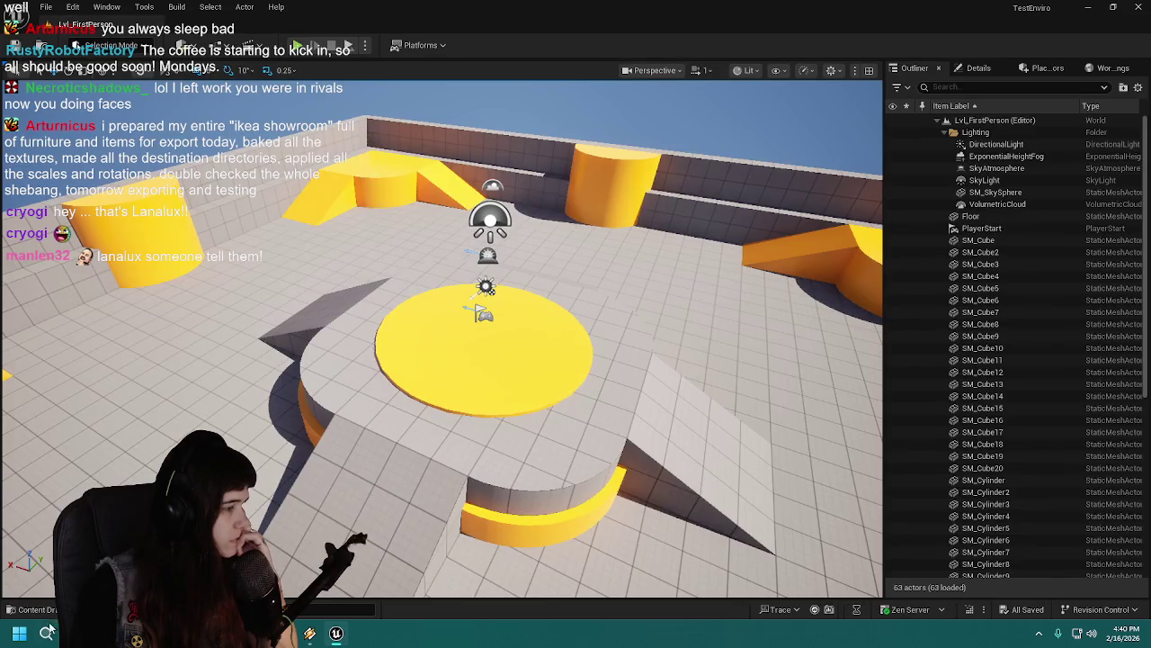
left_click(36, 609)
double_click(306, 427)
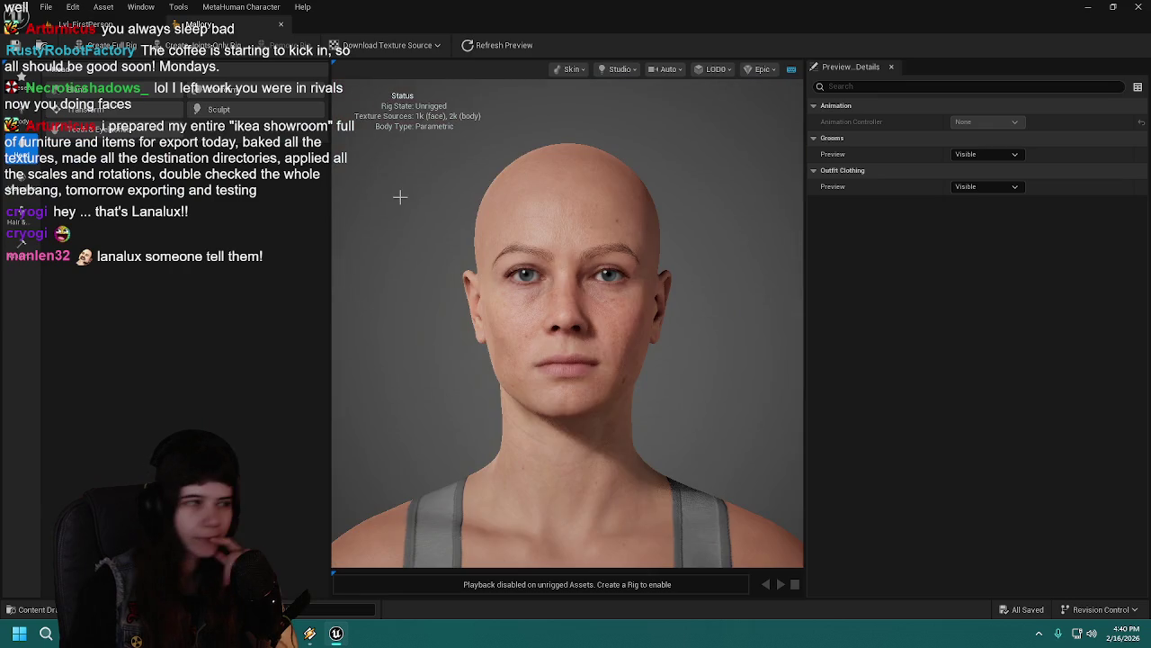
Step: Bring up Mallory's makeup styles by way of the Hair and Skin sections
left_click(36, 218)
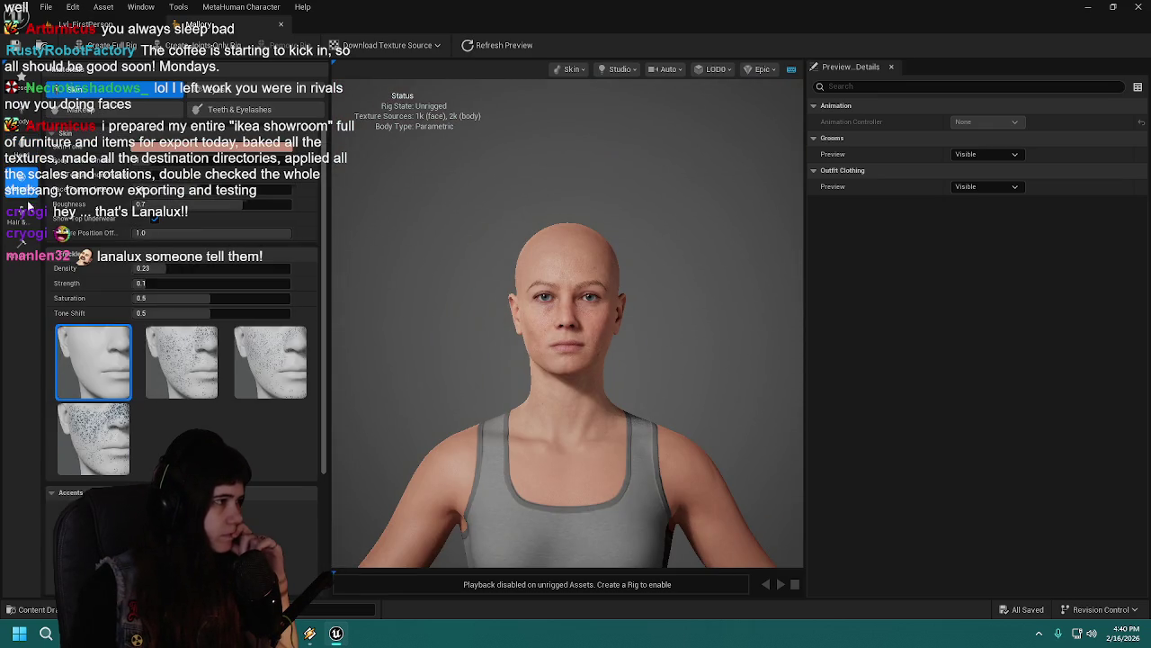
left_click(27, 180)
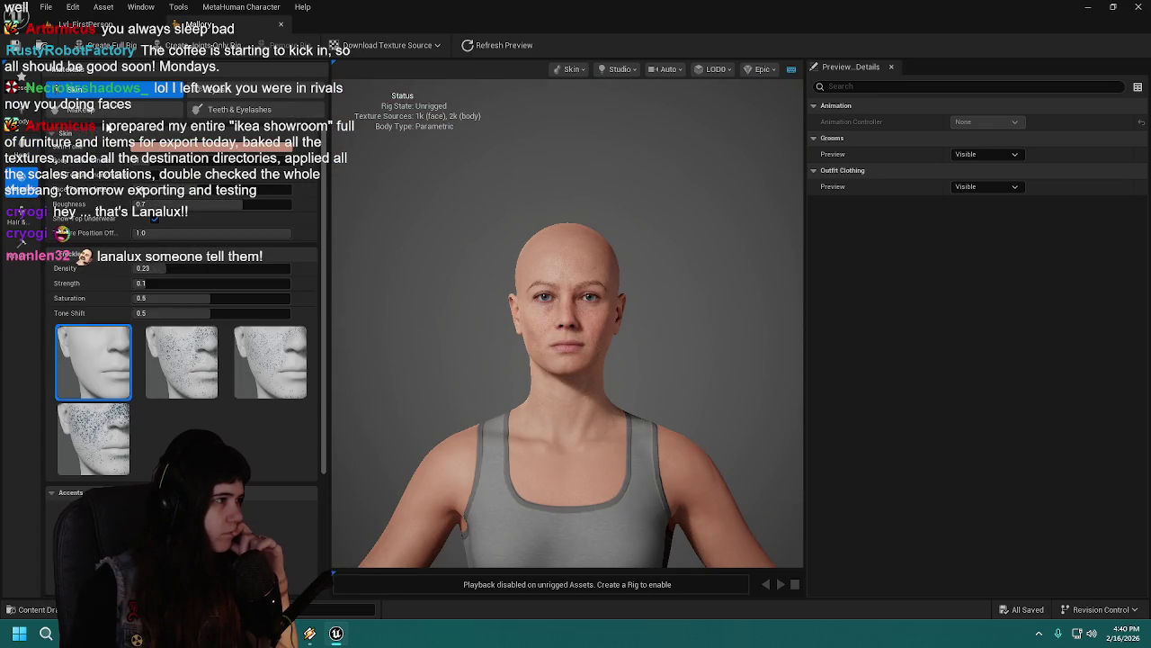
left_click(116, 110)
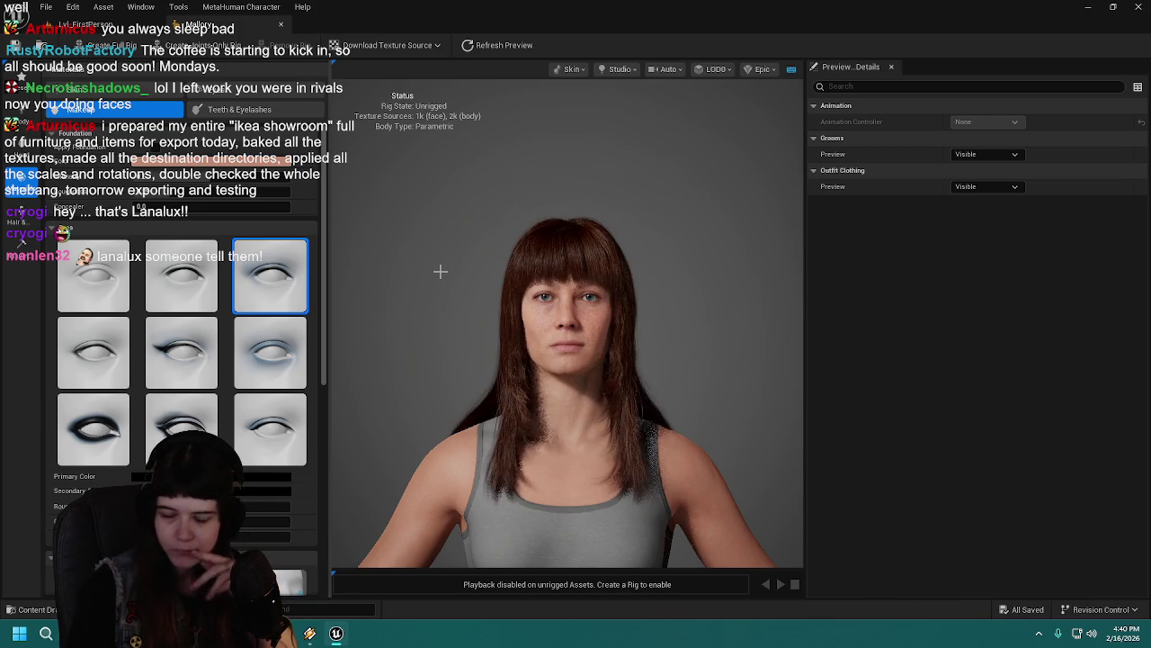
Step: Compare several eye makeup presets on Mallory, settling on the subtle top-left style
scroll(442, 272, "up", 3)
left_click(94, 275)
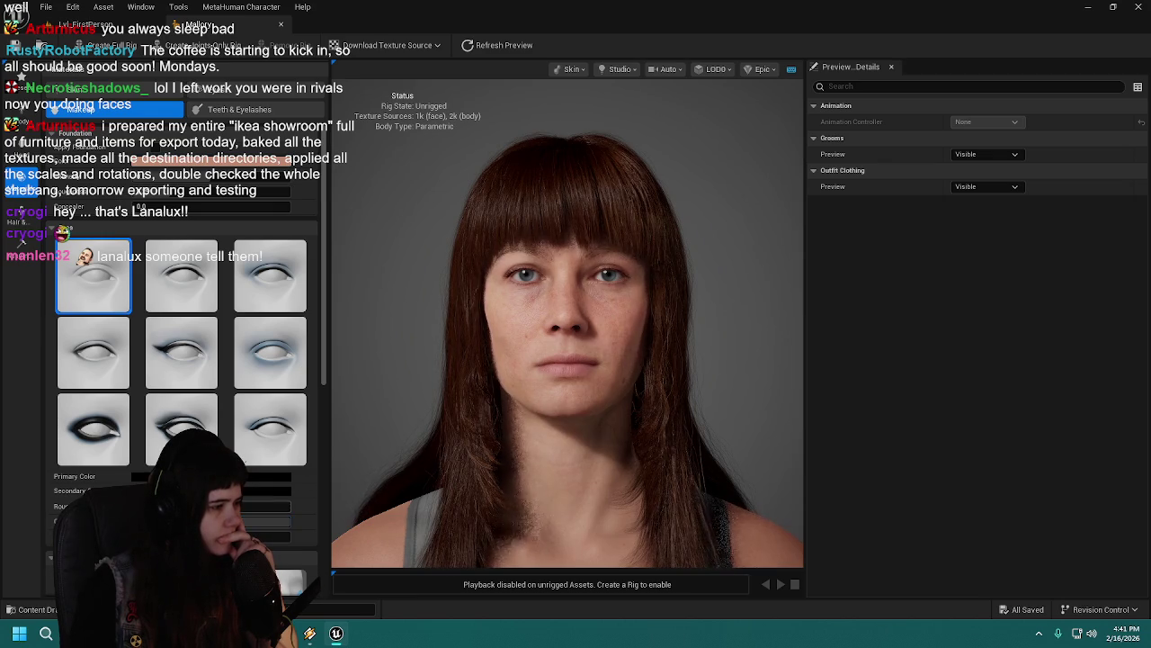
left_click(192, 290)
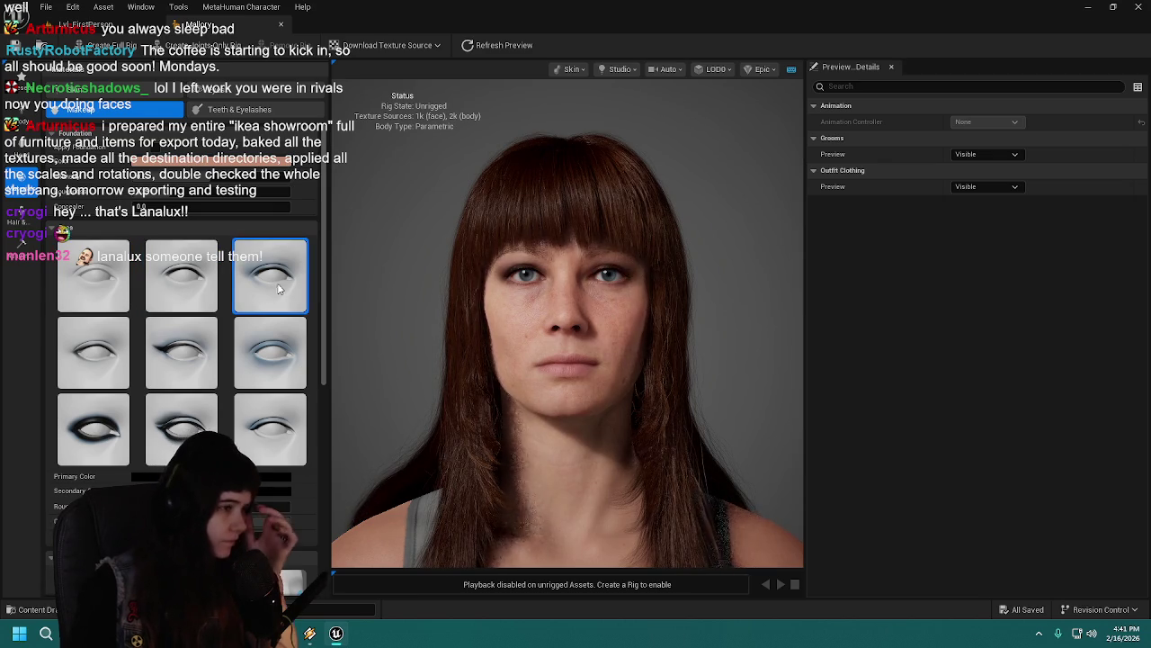
left_click(93, 352)
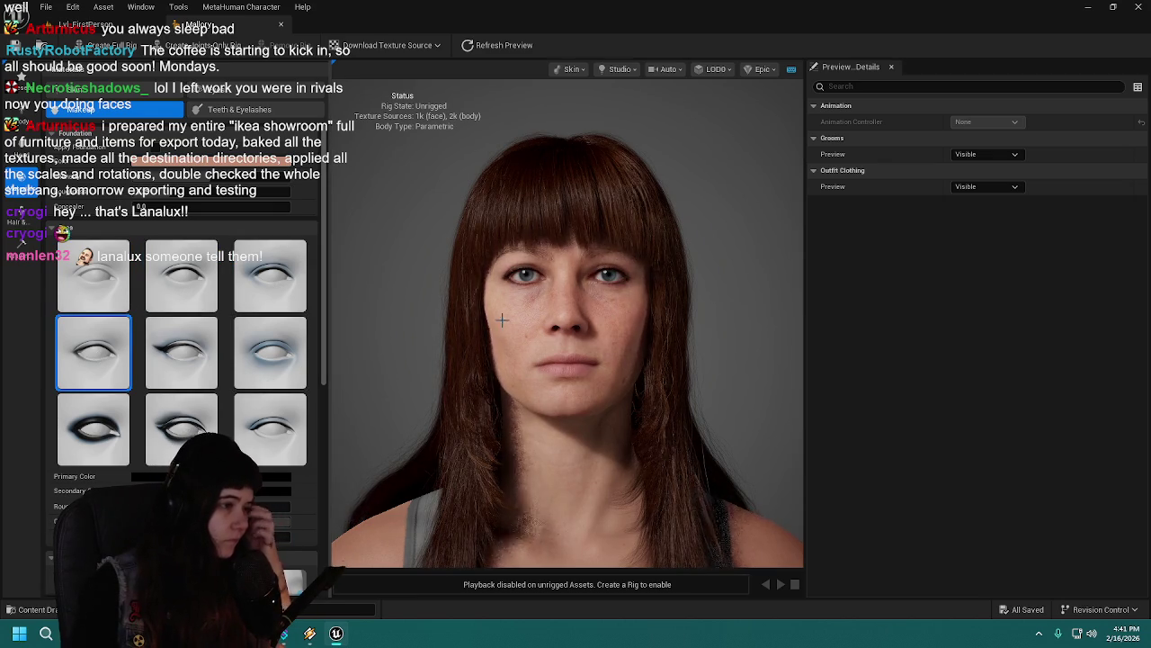
scroll(465, 324, "down", 4)
left_click(181, 275)
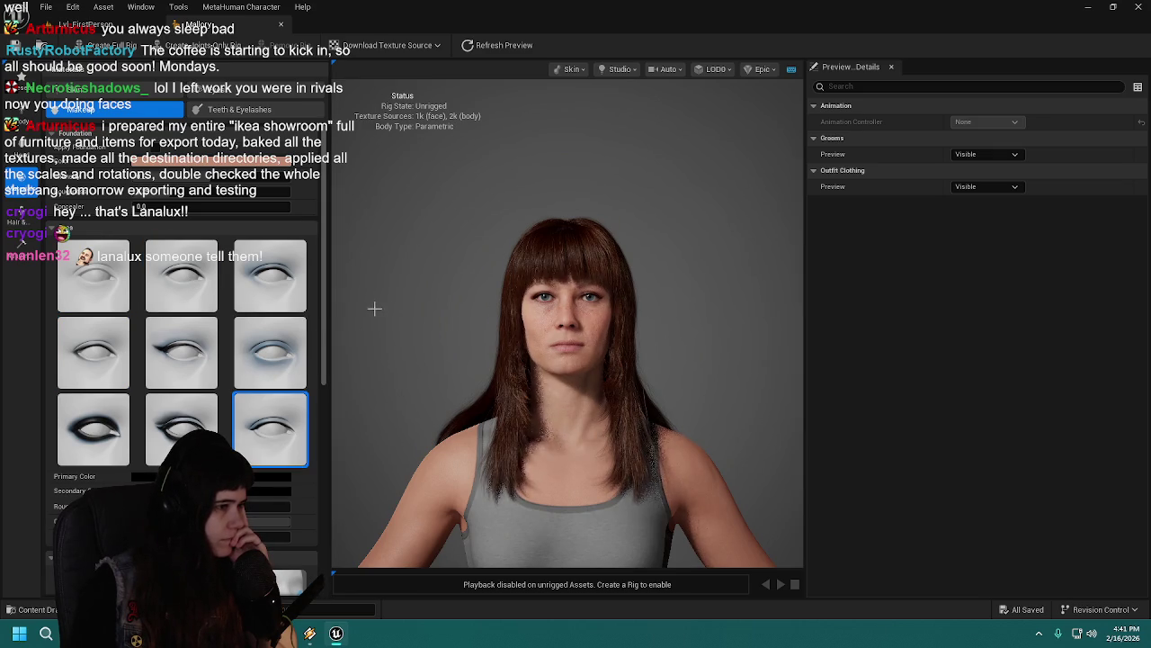
left_click(95, 277)
Step: Save Mallory and close her character editor
scroll(468, 290, "up", 4)
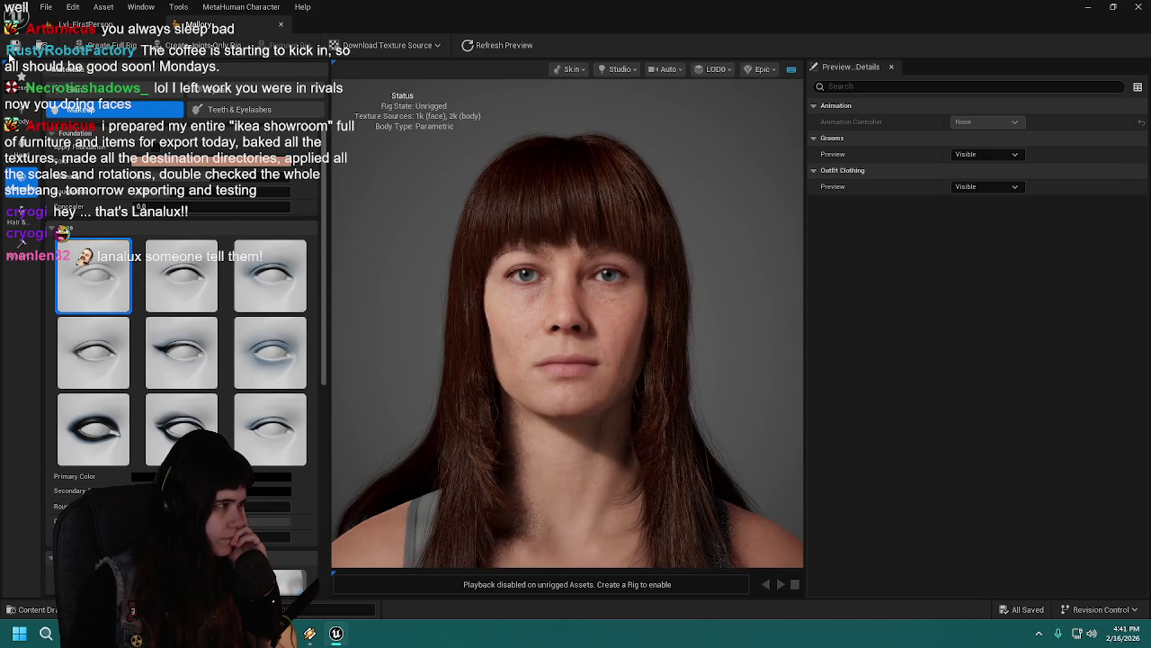
left_click(11, 52)
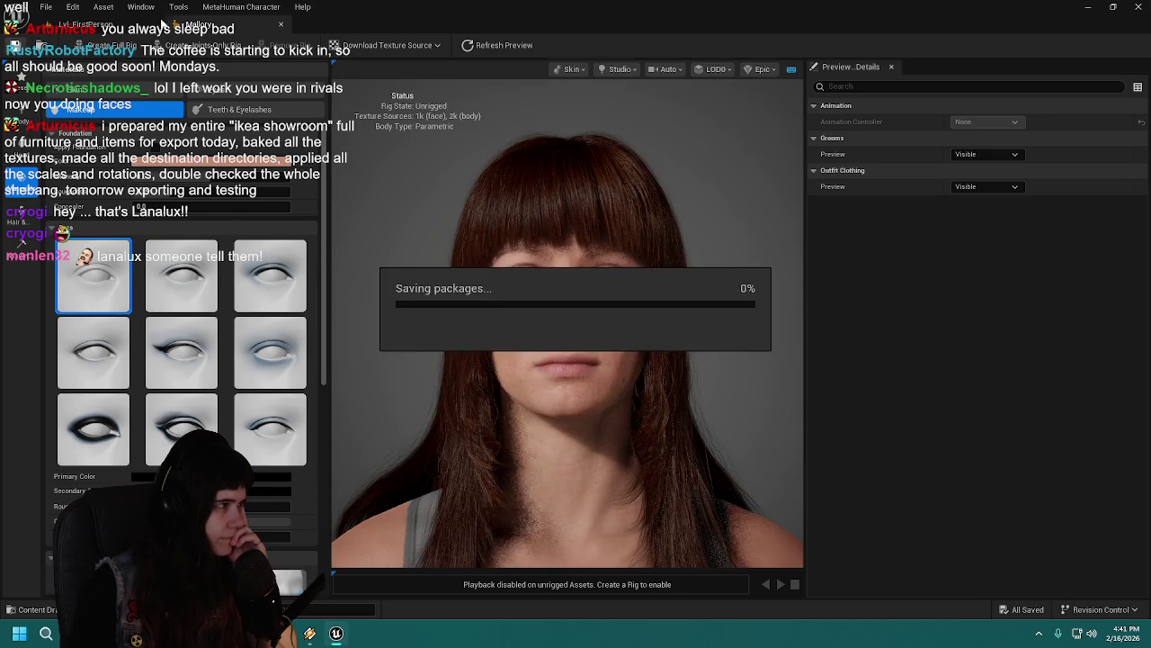
left_click(281, 25)
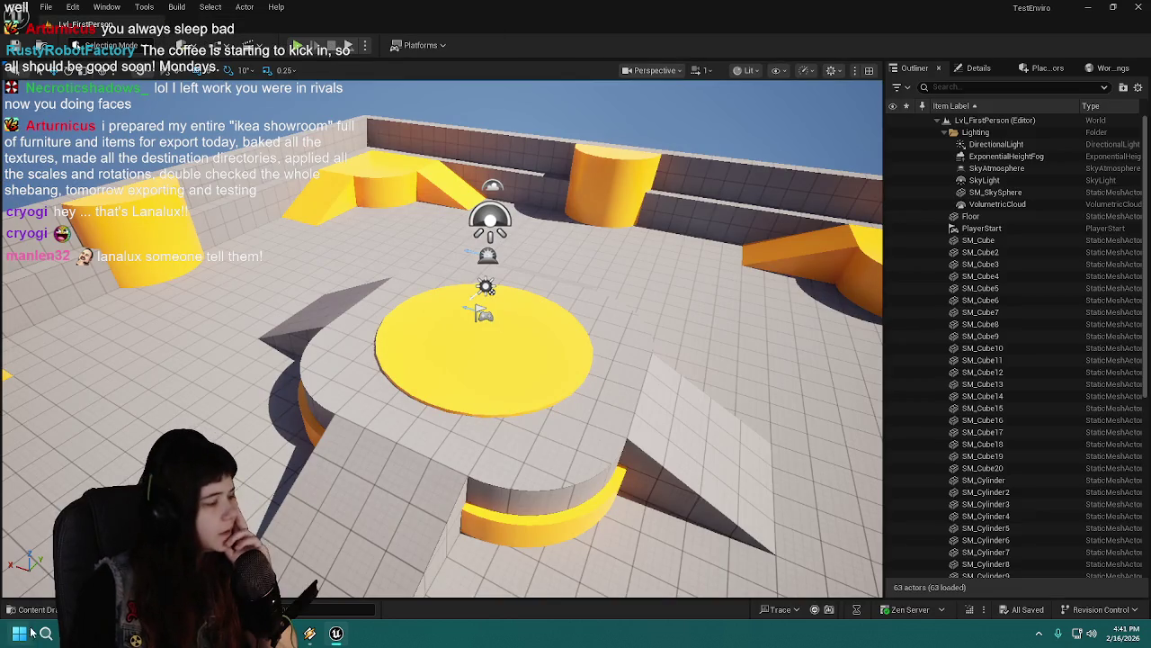
Step: Create a new MetaHuman Character asset in the MetaHumans folder with Ctrl+Space
key("ctrl+space")
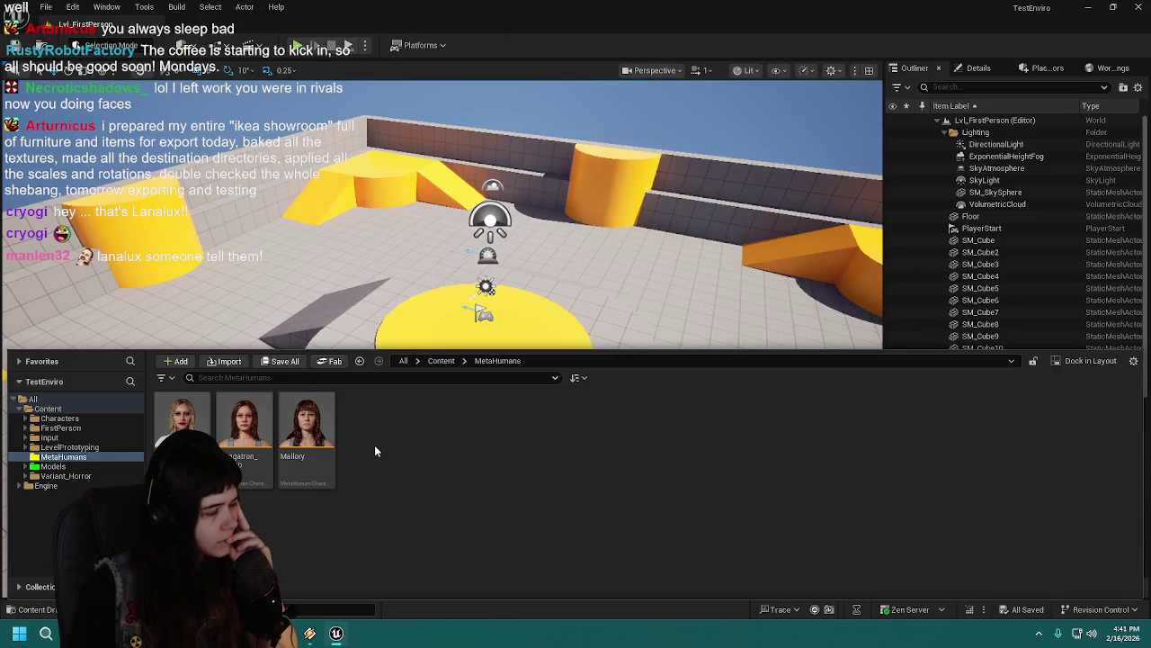
right_click(376, 451)
mouse_move(450, 545)
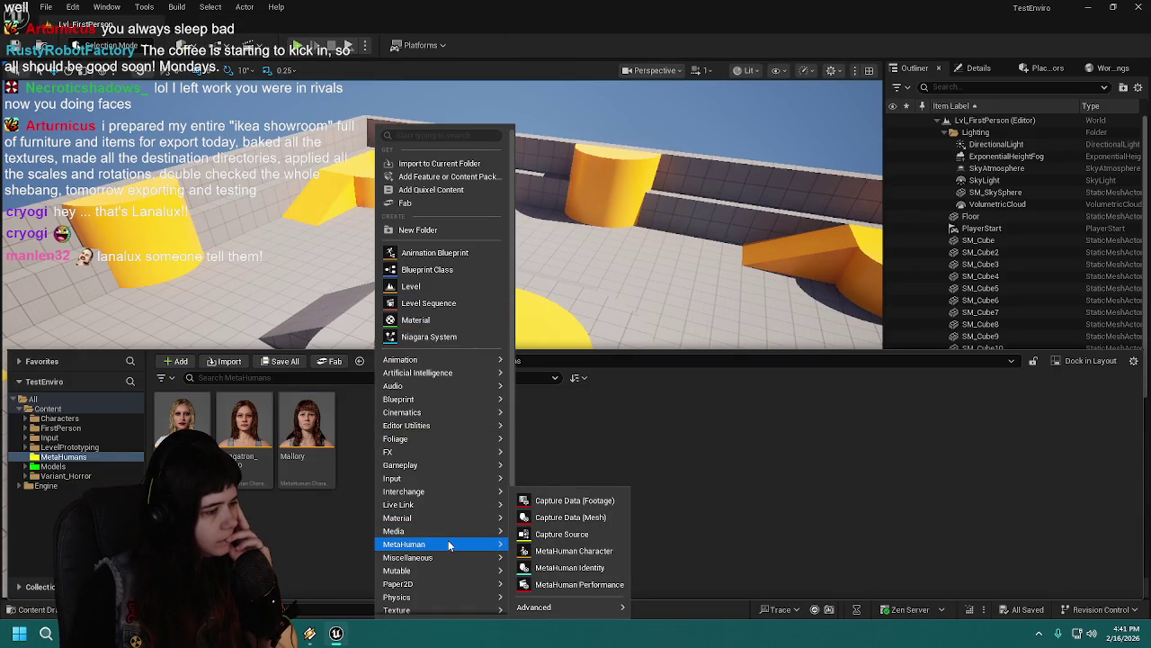
left_click(550, 551)
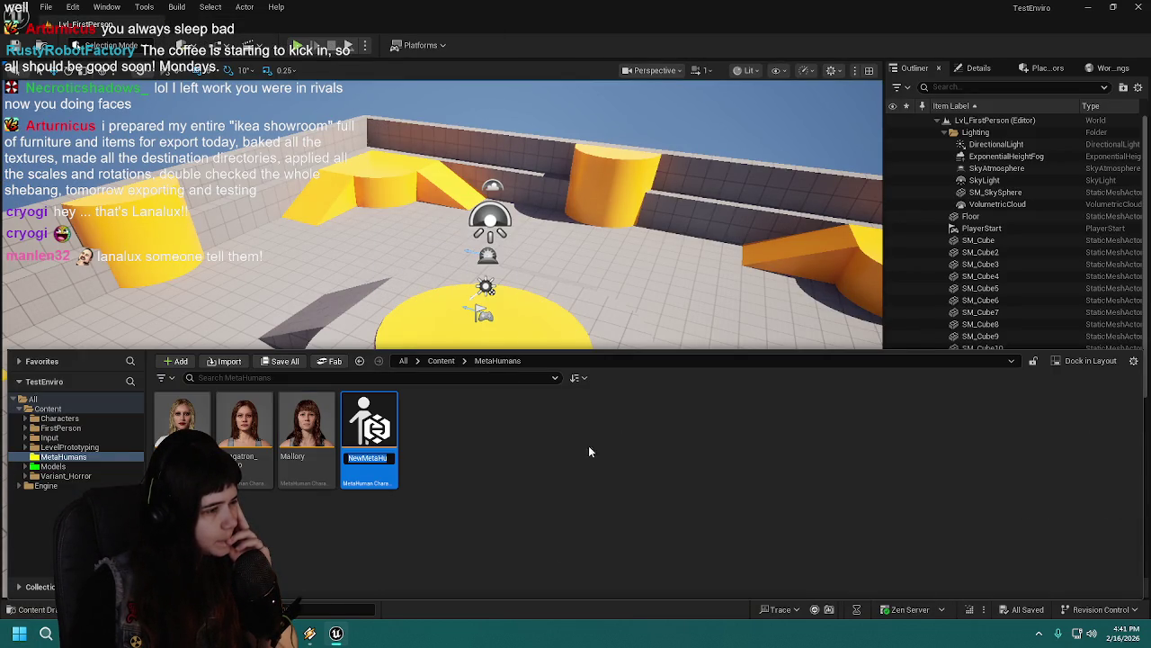
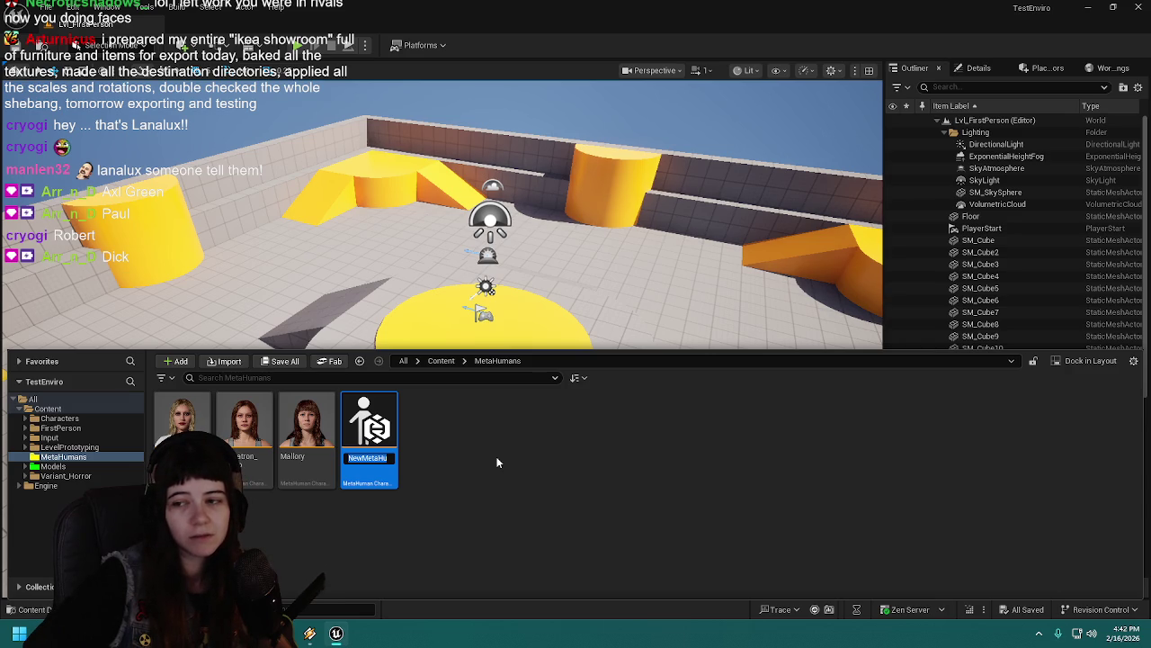
Step: Name the new MetaHuman asset 'Robert', open it in a maximized editor and save
type("Robert")
key("Return")
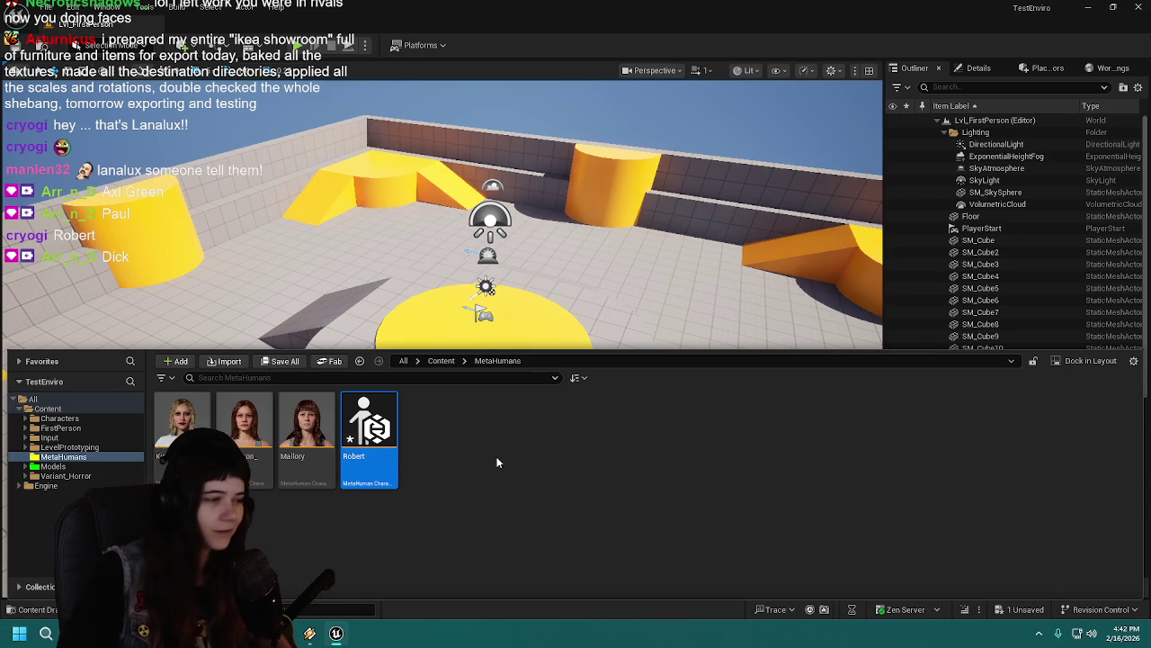
double_click(368, 420)
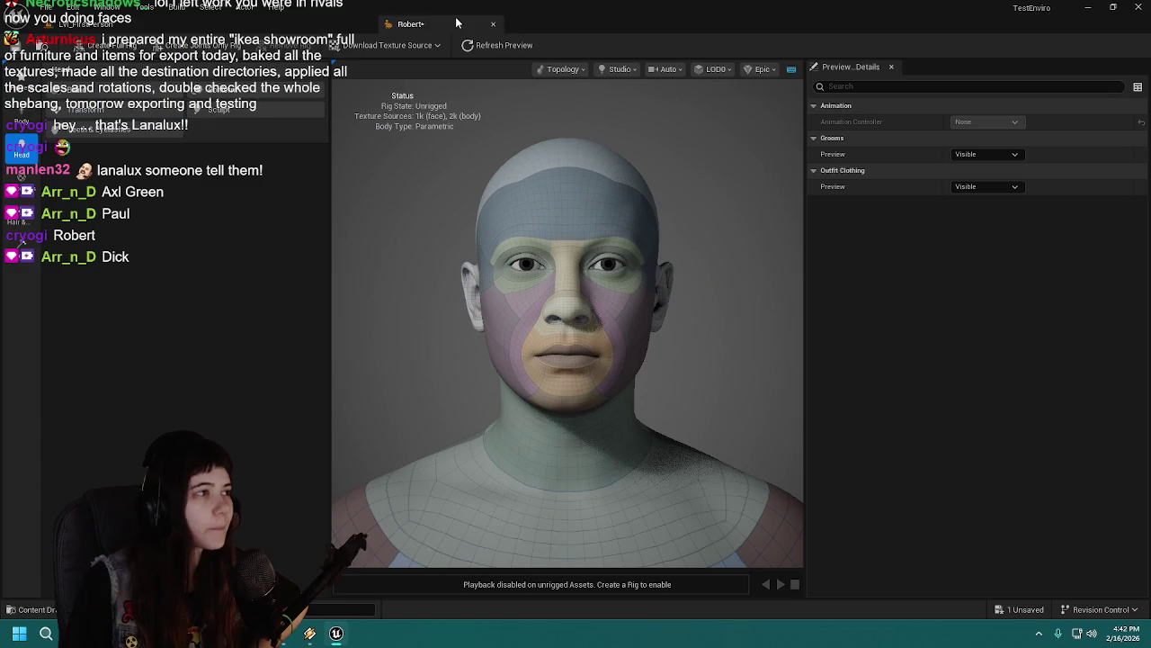
double_click(457, 23)
key("ctrl+s")
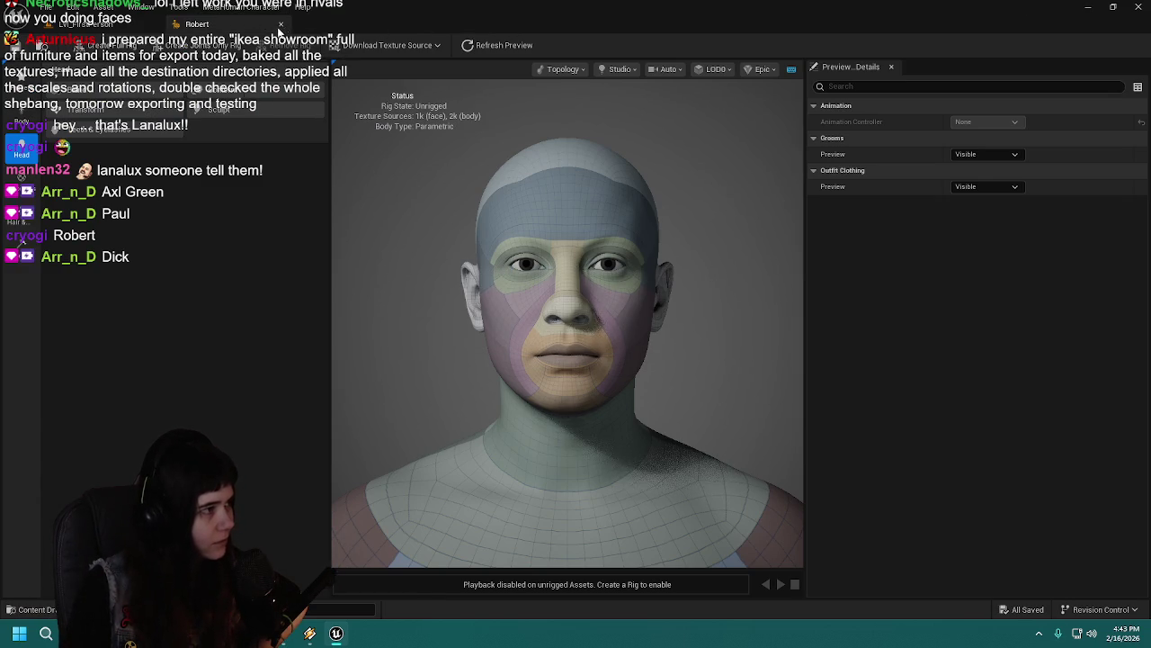
Step: Rename the asset to 'Robbie' and reopen it in the MetaHuman editor's Body section
left_click(280, 24)
left_click(34, 609)
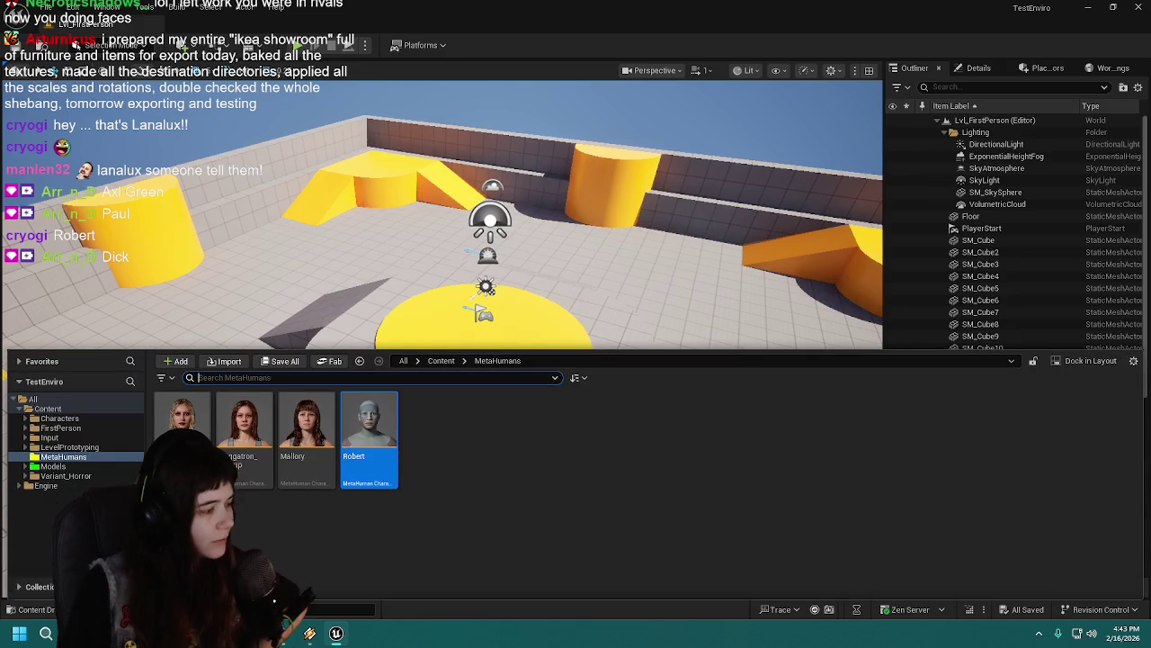
left_click(373, 461)
type("Robbie")
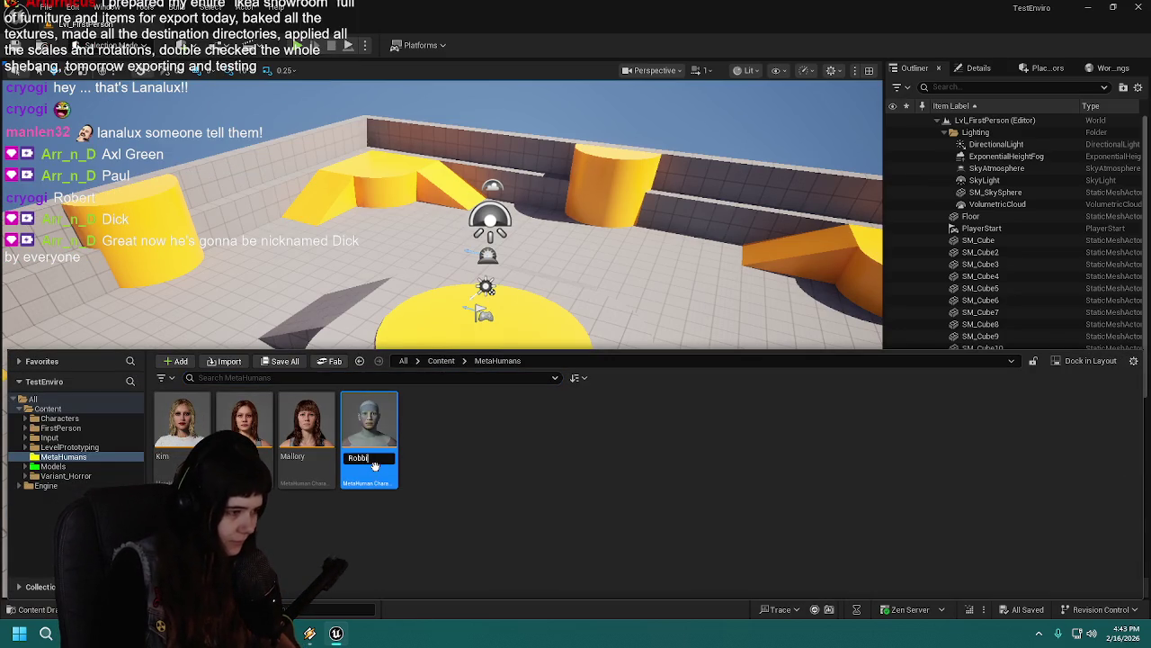
key("Return")
double_click(375, 466)
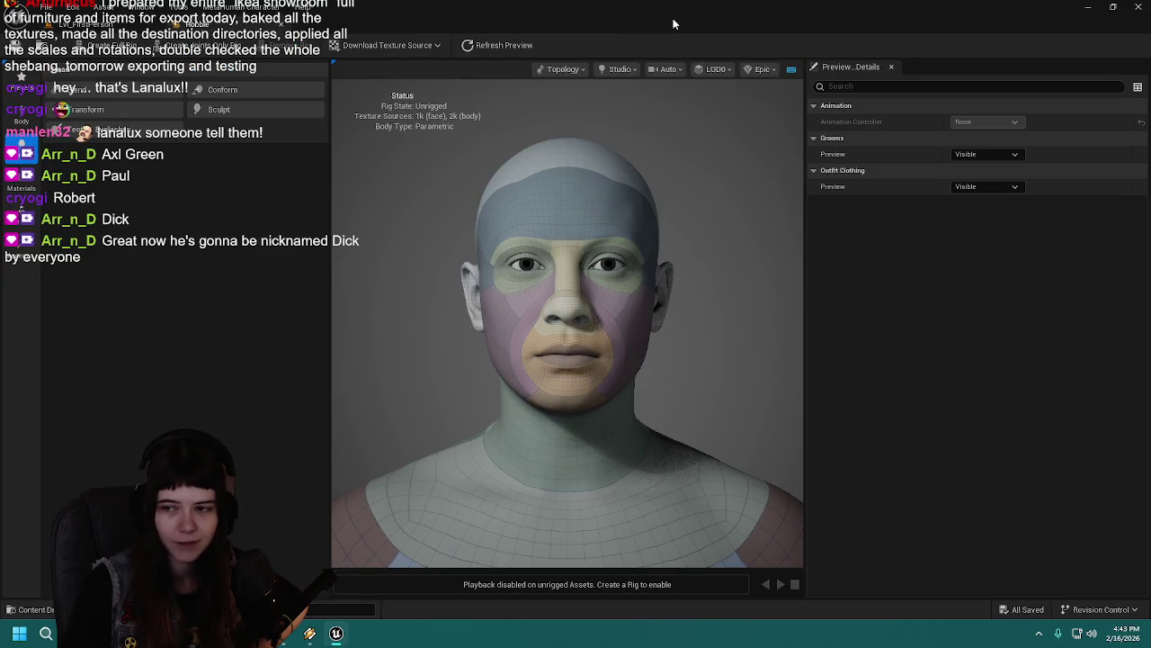
left_click(99, 25)
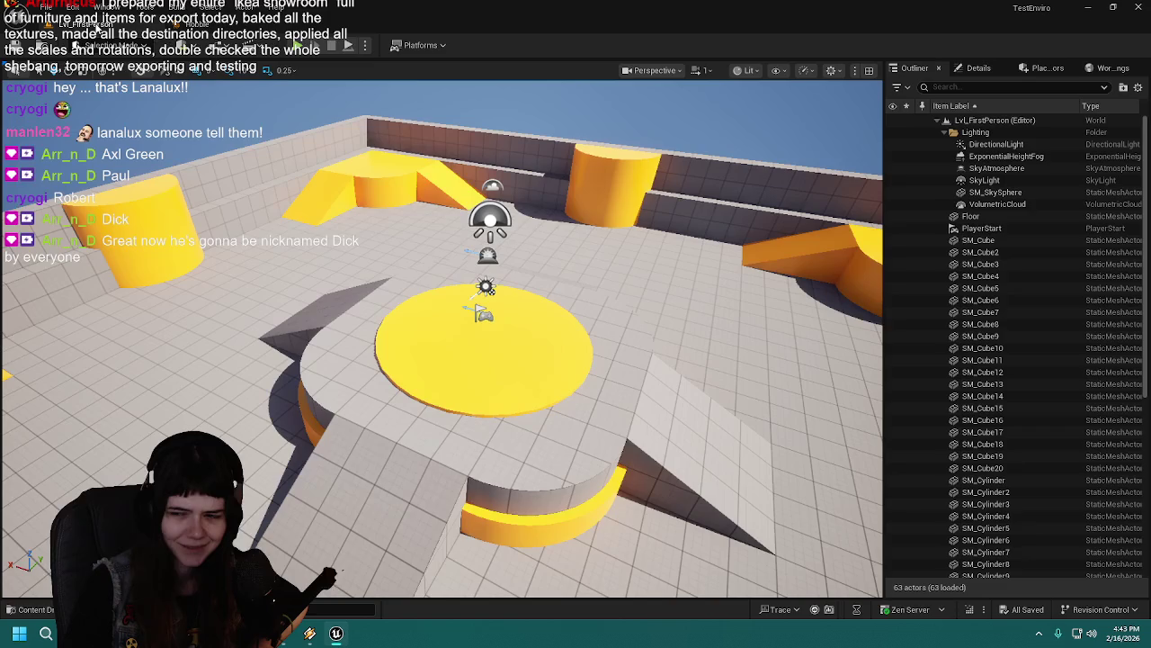
left_click(200, 25)
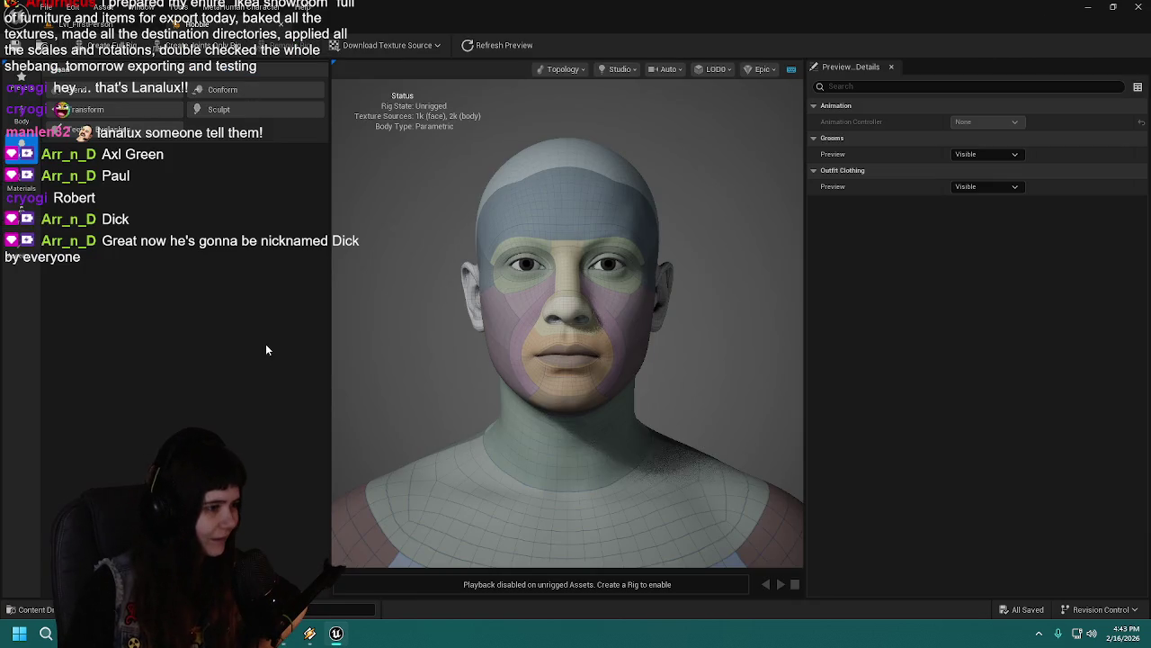
left_click(21, 122)
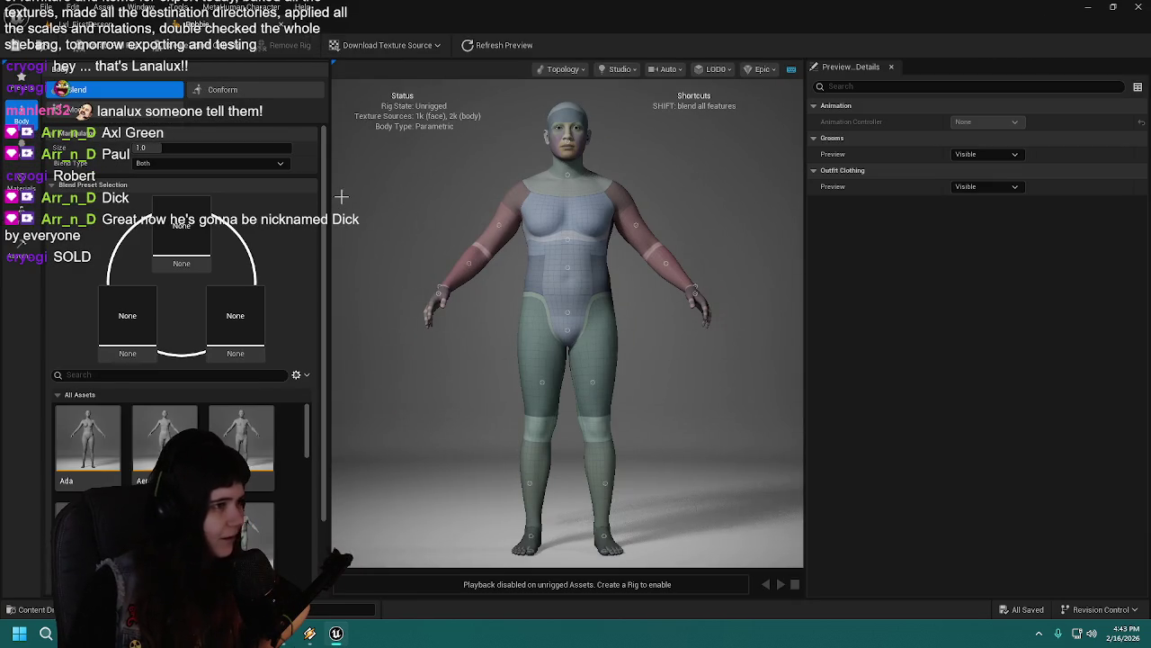
Step: Initialize the character from the Victor preset in the Presets grid
left_click(22, 81)
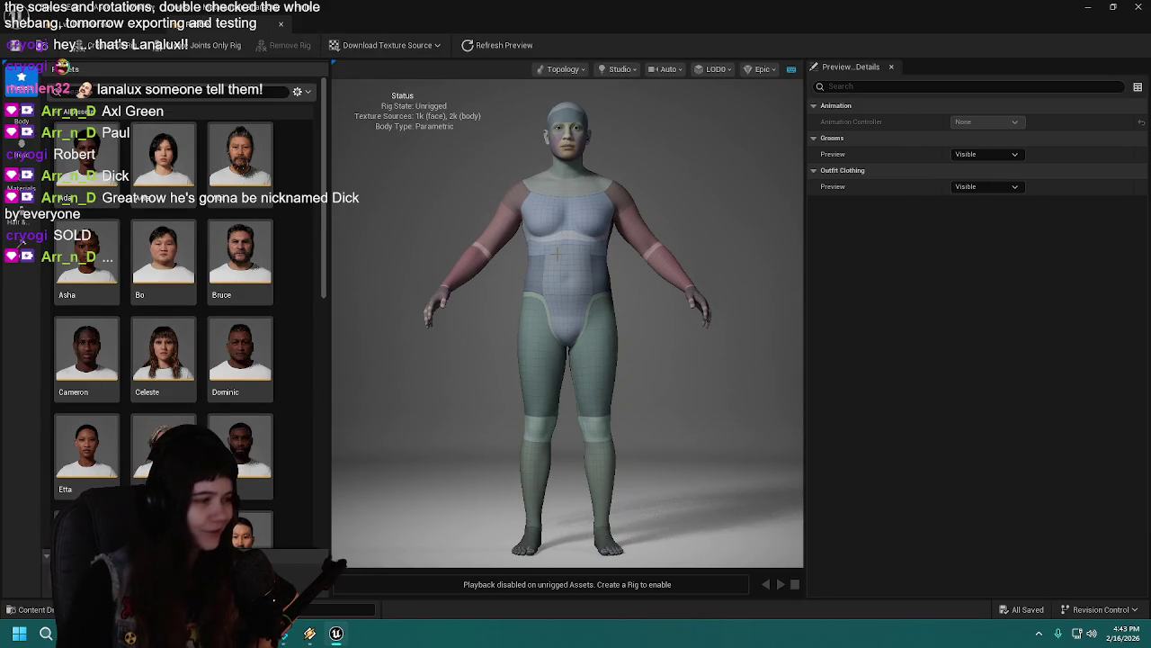
scroll(90, 262, "down", 15)
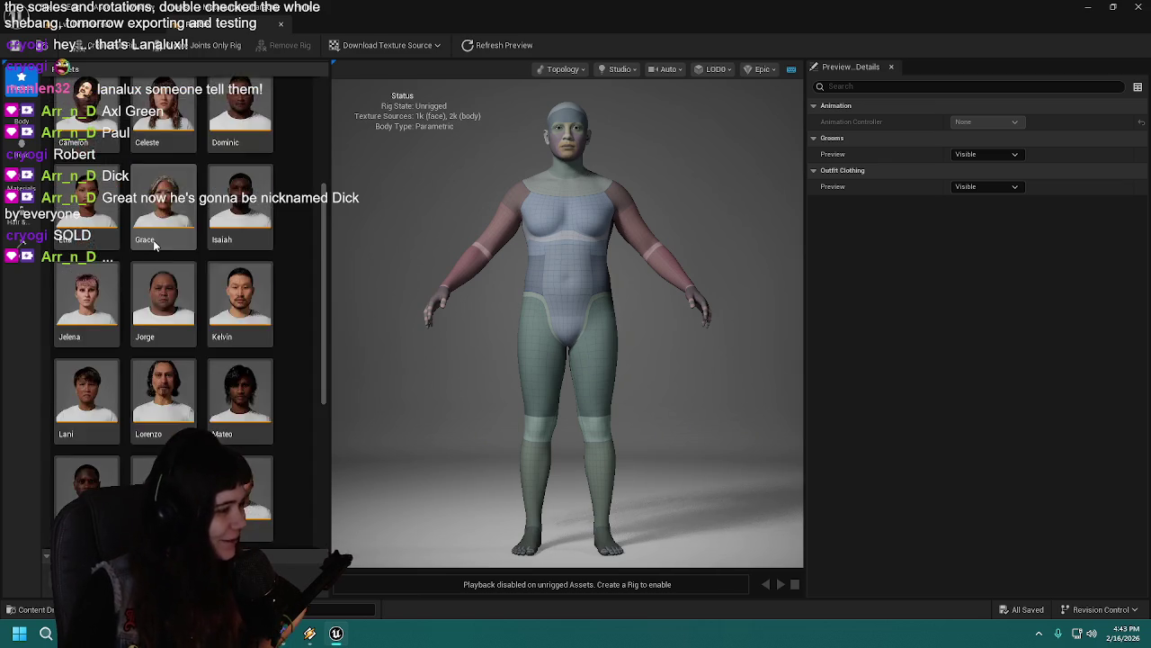
scroll(184, 275, "up", 5)
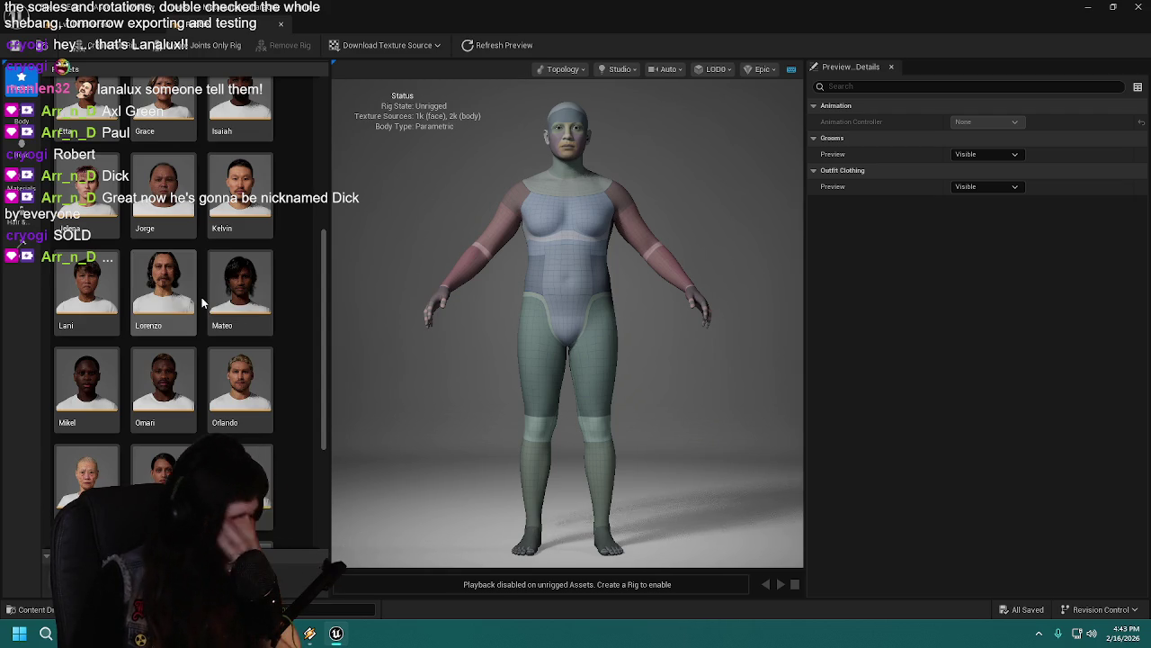
scroll(238, 360, "down", 1)
scroll(237, 360, "down", 2)
left_click(181, 345)
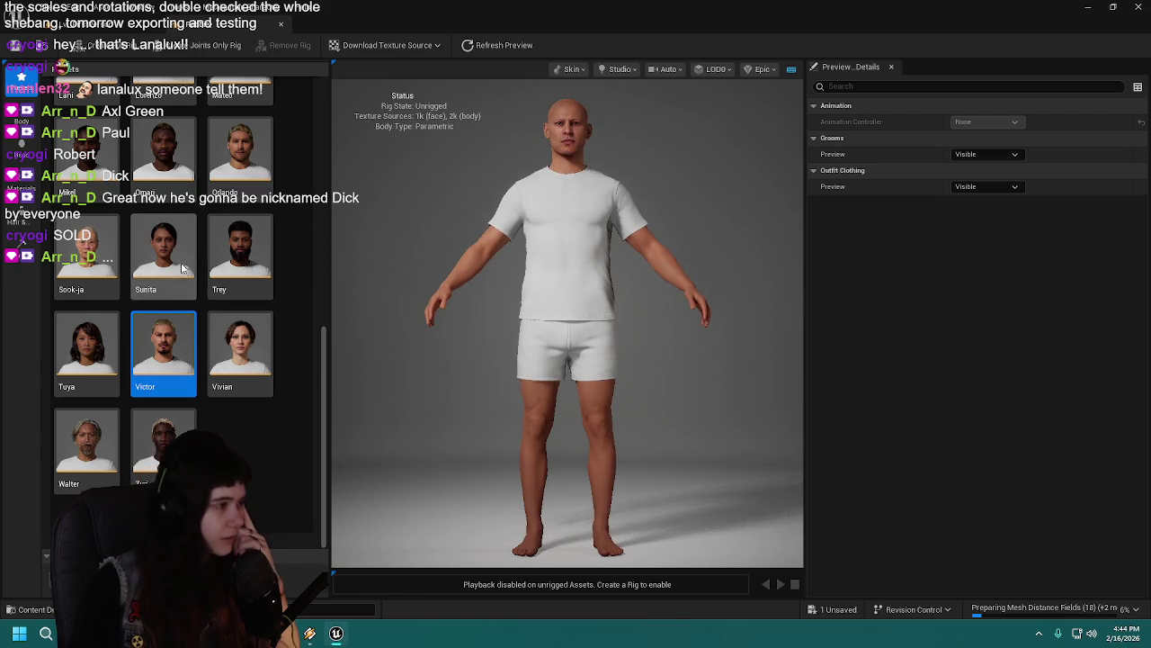
Step: Switch the character to the Orlando preset instead
scroll(234, 288, "up", 5)
scroll(225, 335, "up", 5)
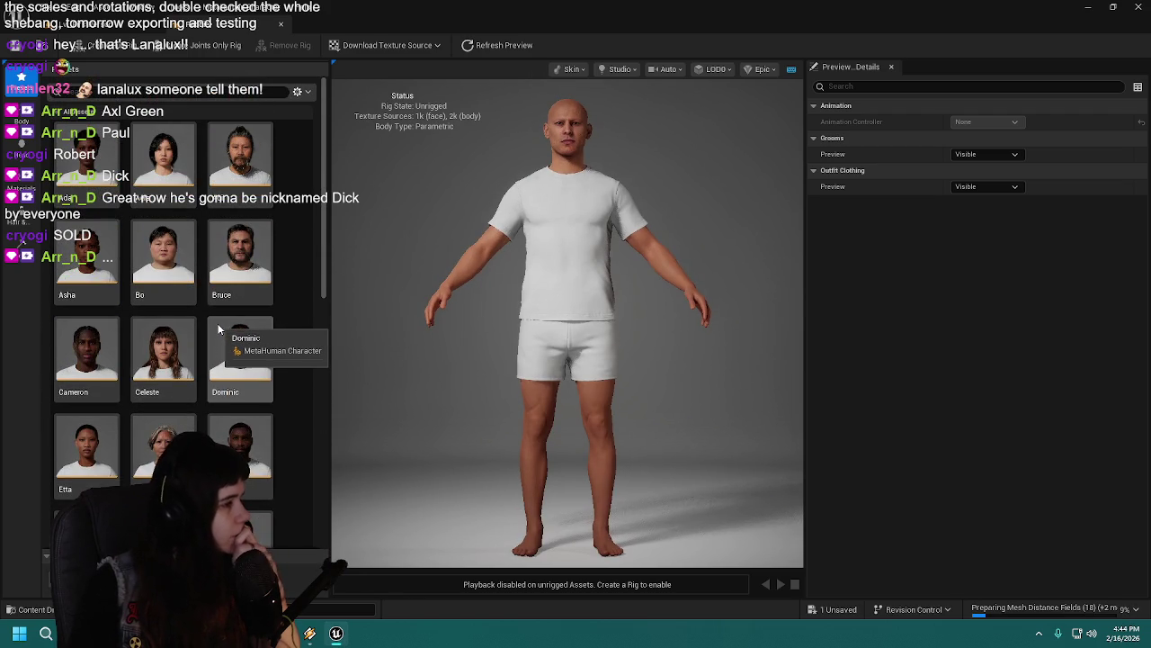
scroll(219, 326, "down", 3)
scroll(216, 321, "down", 2)
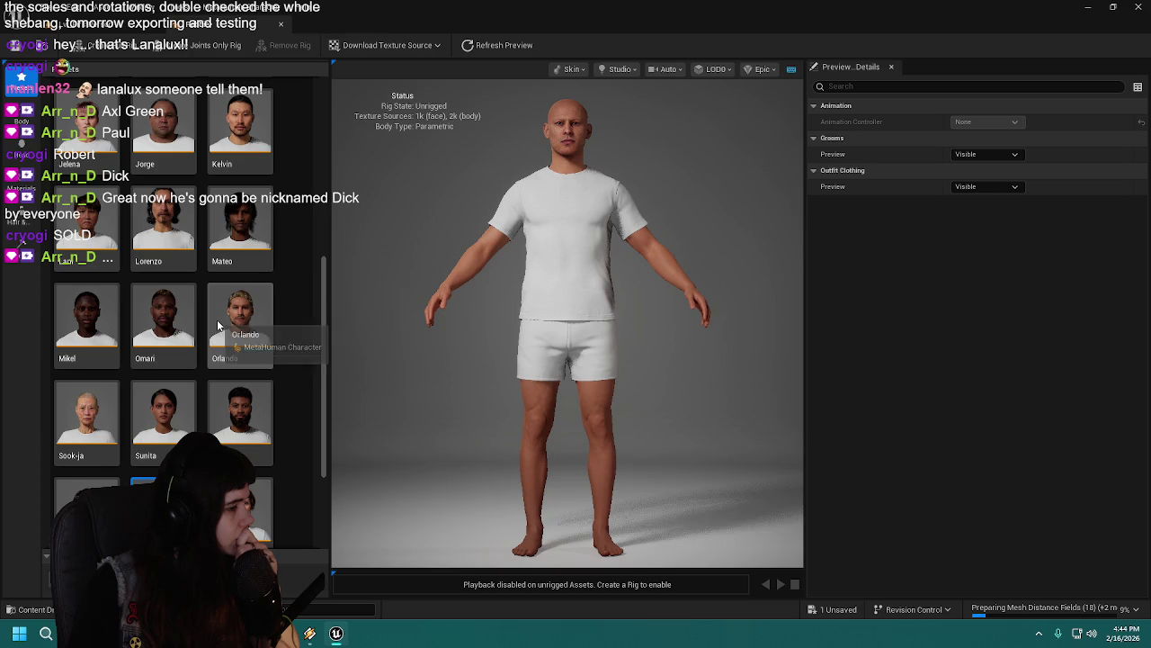
left_click(251, 335)
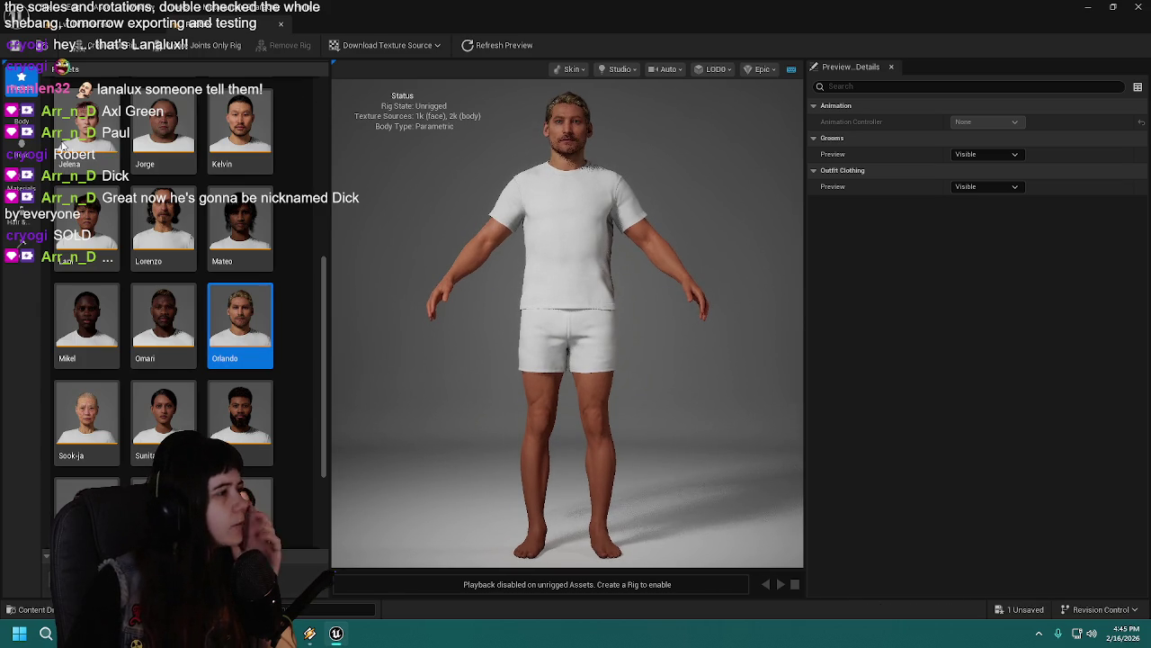
Step: Select Body Blend, save the Orlando-based character and zoom the viewport onto the torso
left_click(21, 114)
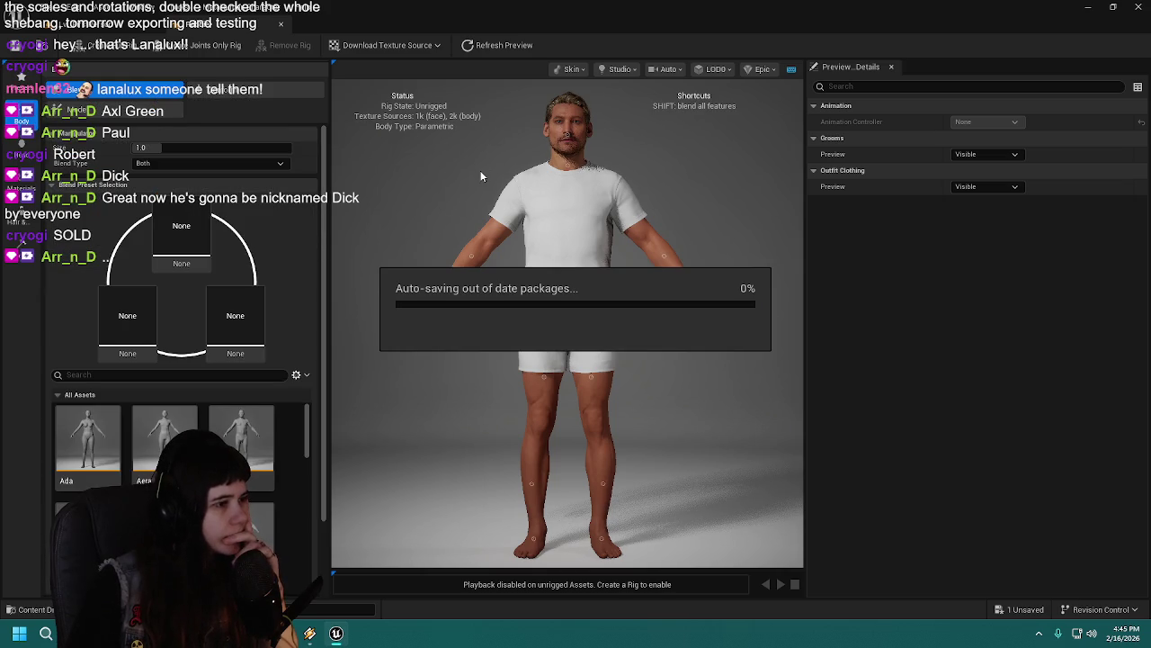
left_click(11, 50)
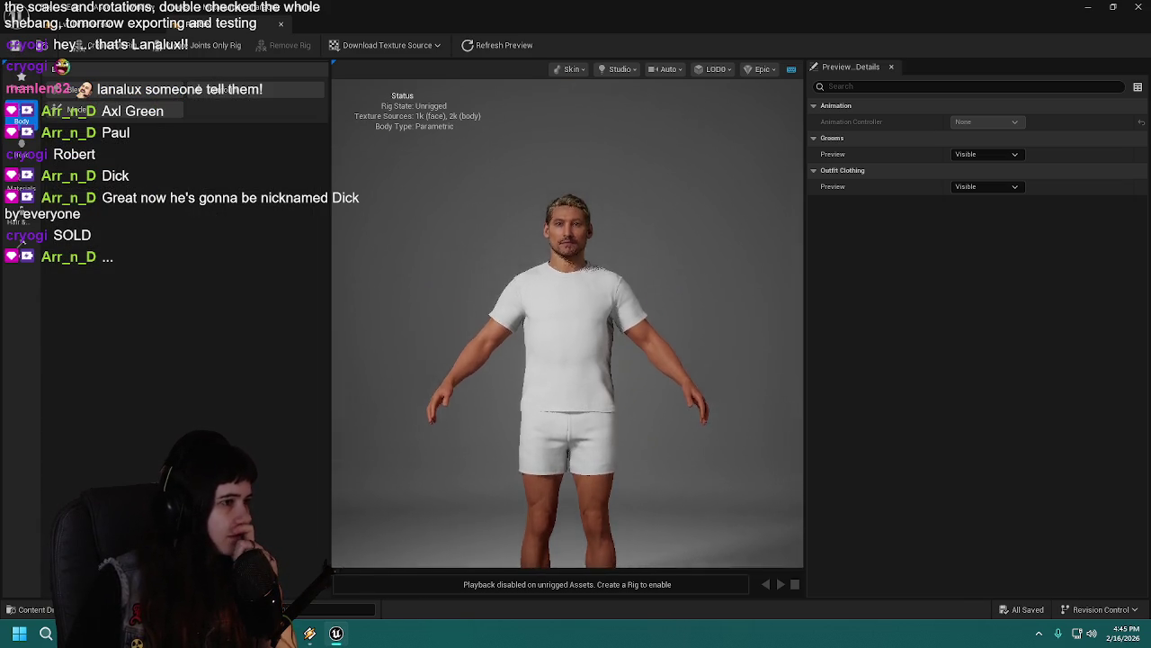
scroll(488, 213, "up", 3)
scroll(486, 210, "up", 4)
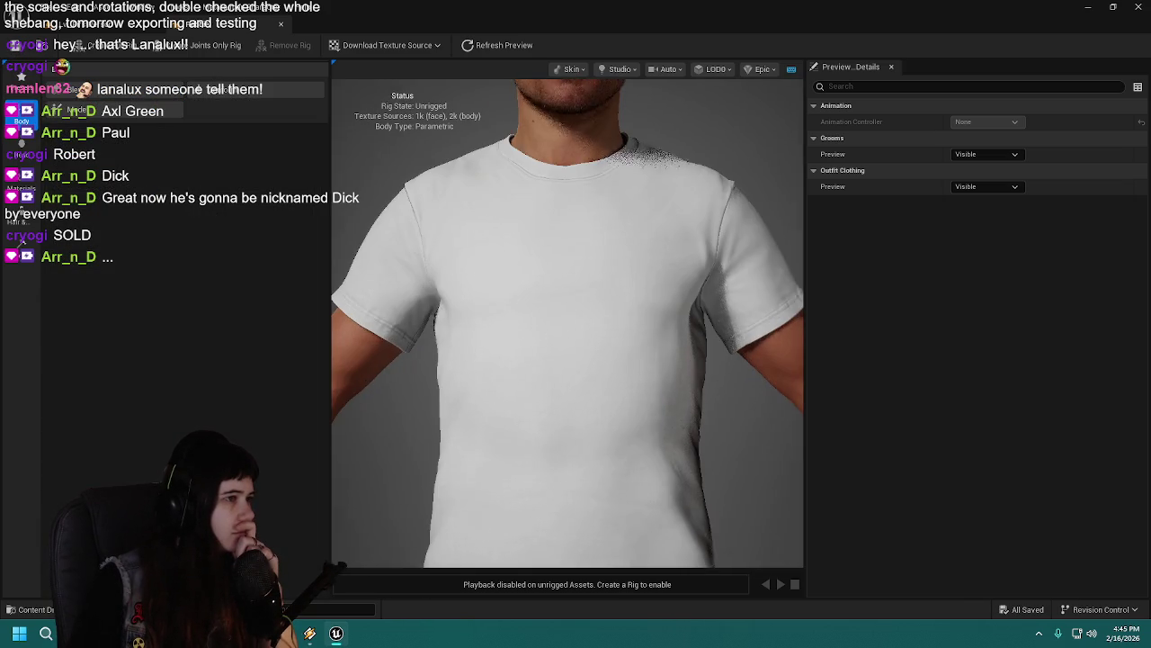
left_click(21, 144)
left_click(219, 110)
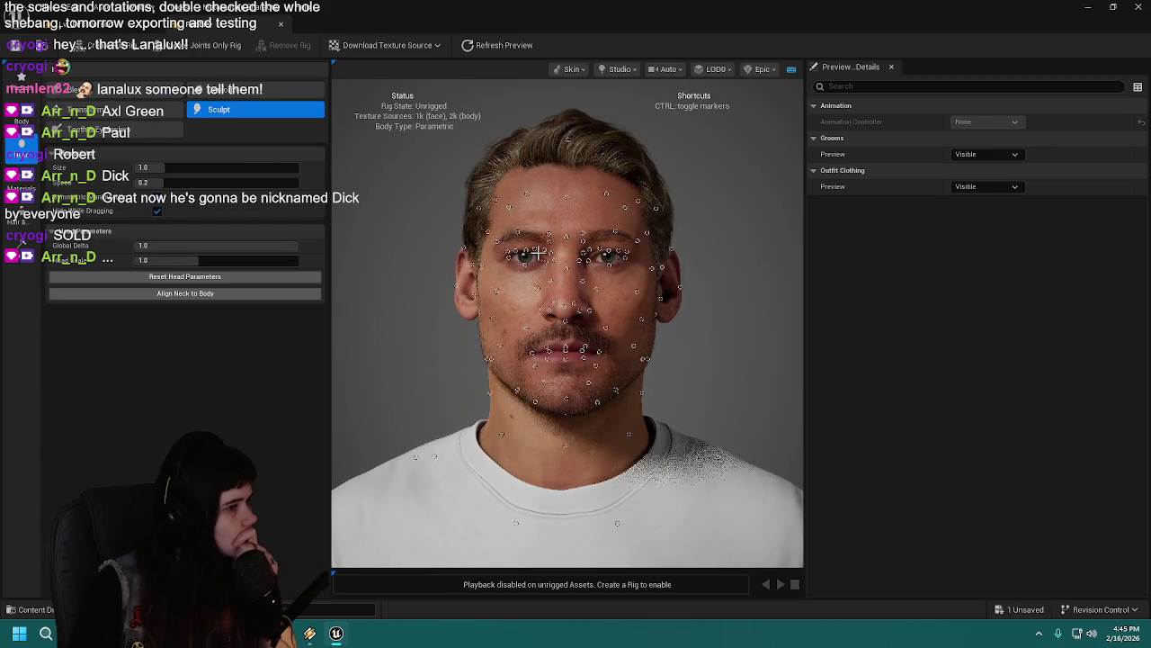
left_click(220, 93)
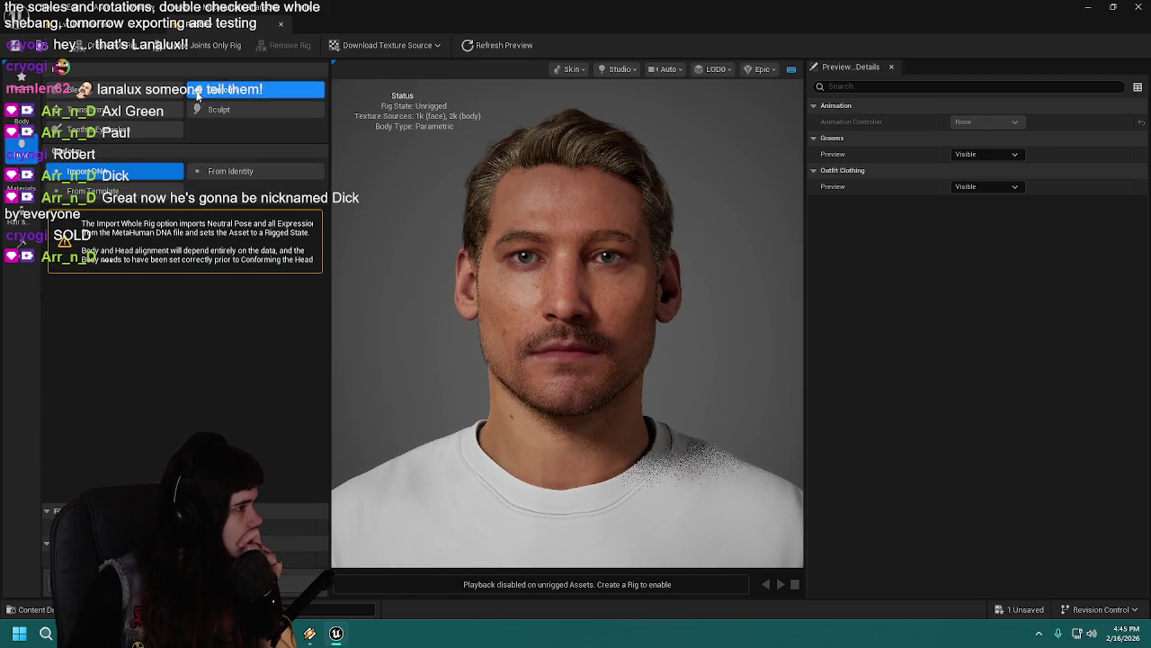
left_click(81, 110)
left_click(72, 89)
scroll(271, 551, "down", 2)
scroll(180, 504, "down", 3)
scroll(180, 504, "down", 3)
scroll(180, 504, "down", 3)
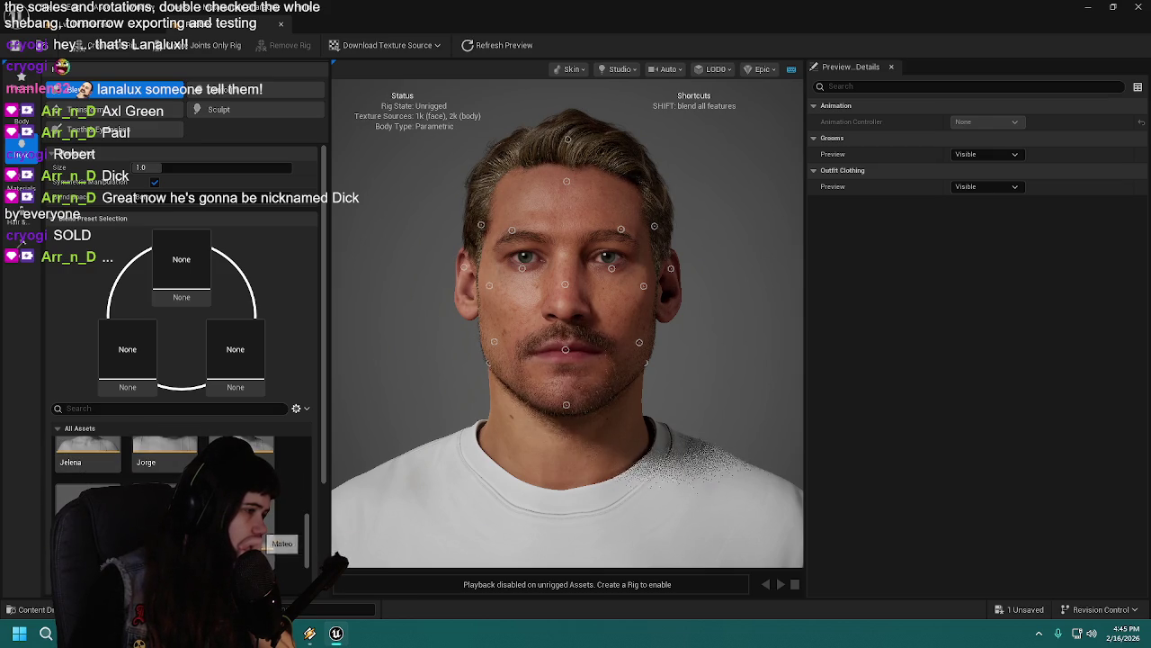
scroll(180, 504, "down", 3)
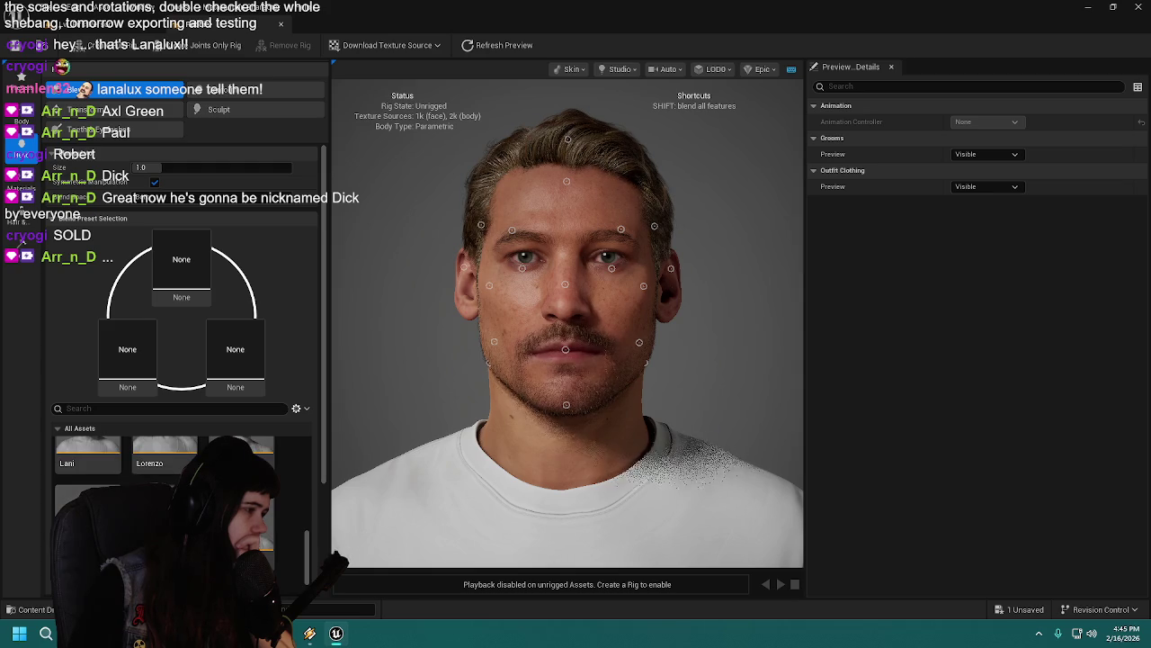
scroll(179, 476, "up", 1)
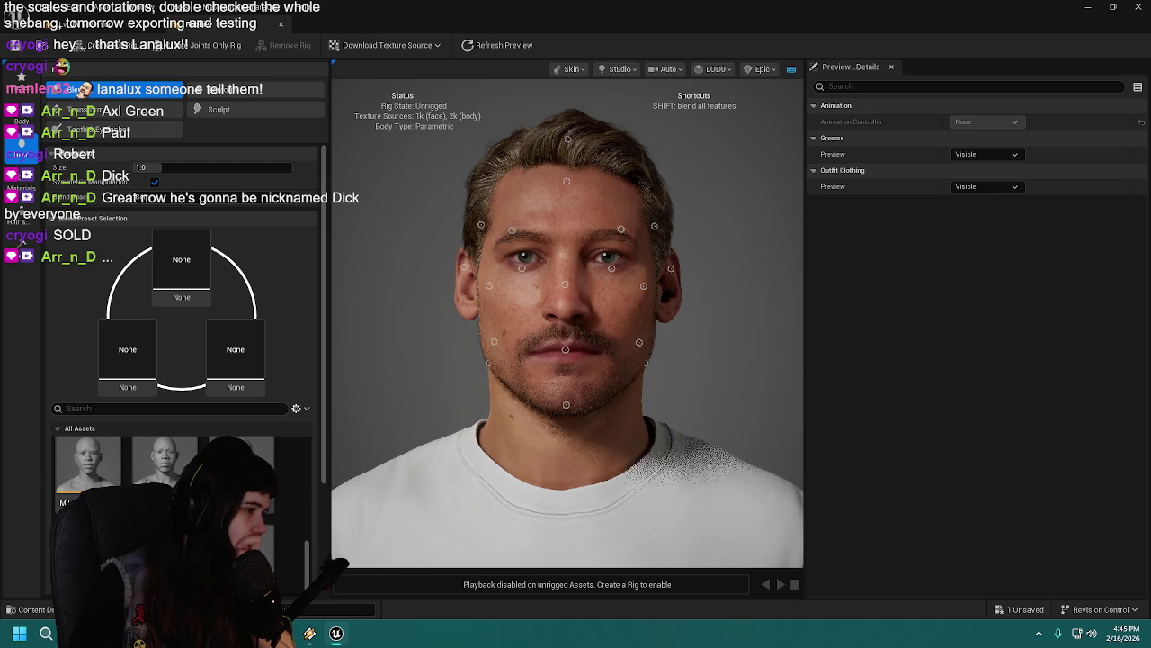
left_click_drag(241, 468, 162, 360)
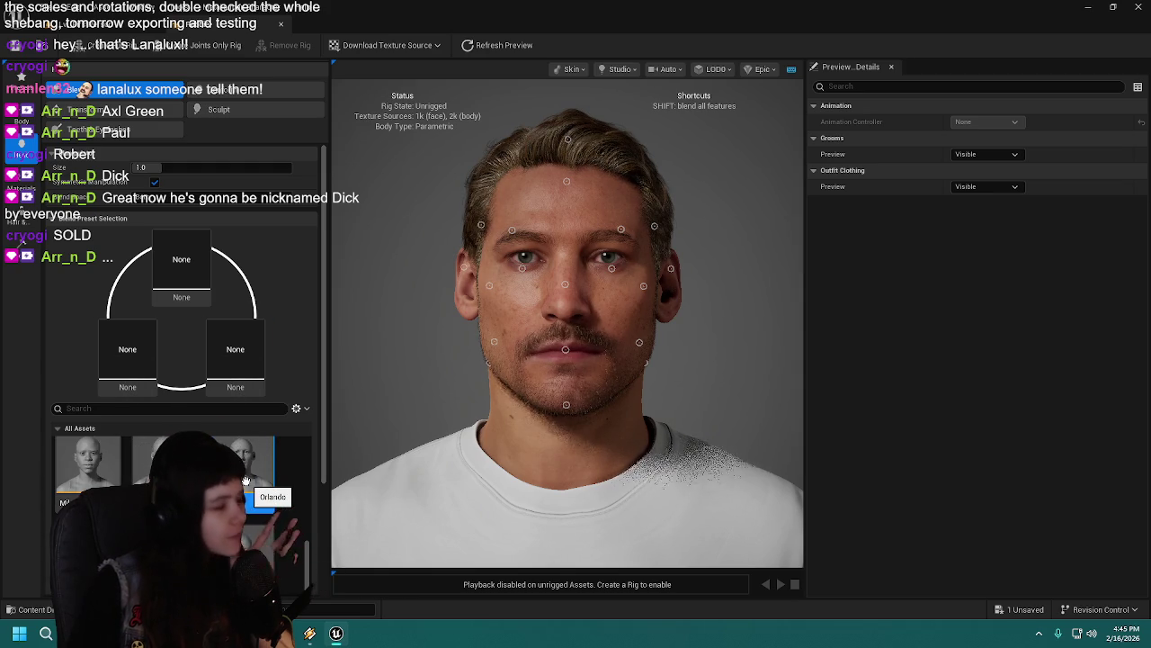
scroll(243, 486, "down", 1)
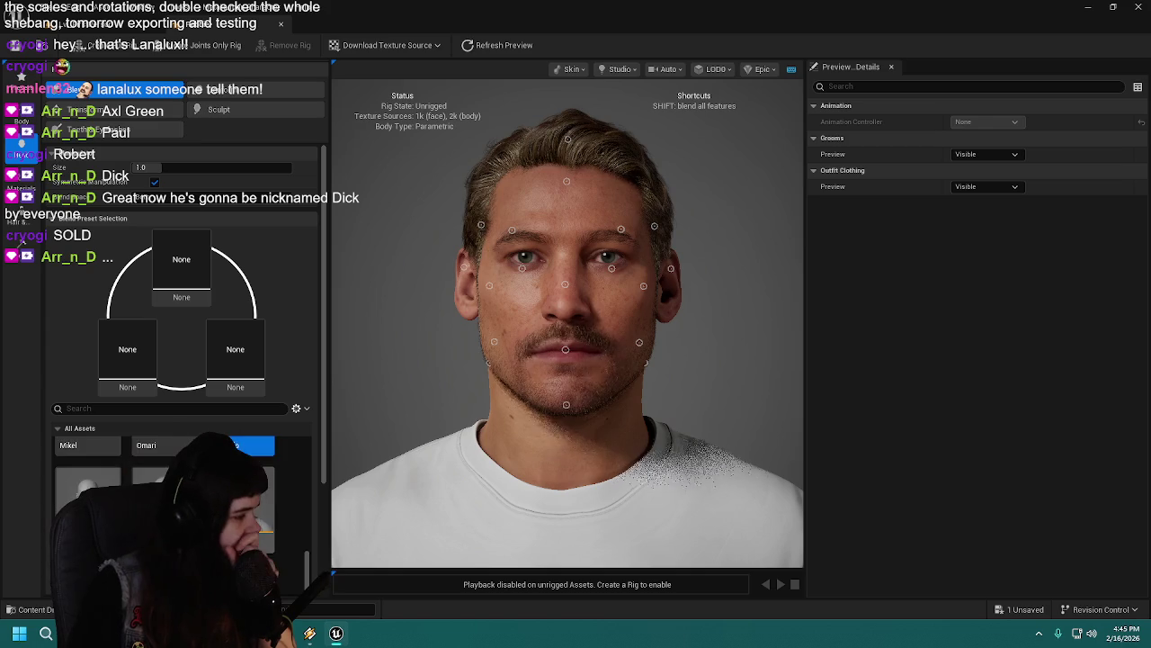
scroll(243, 486, "down", 2)
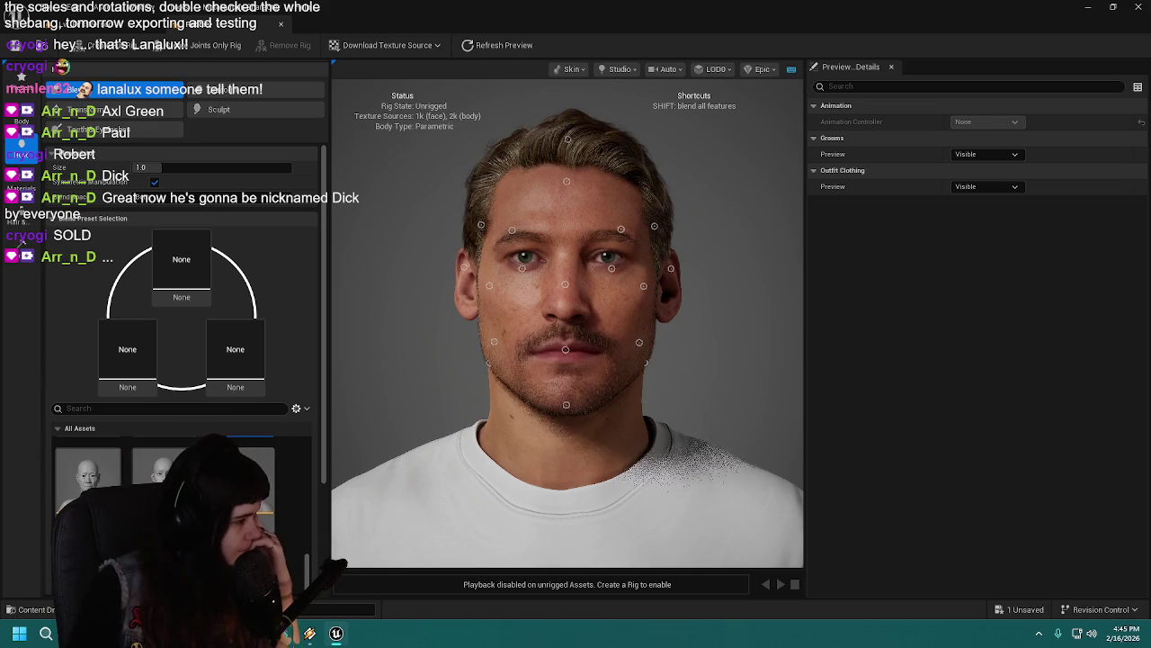
scroll(180, 477, "down", 3)
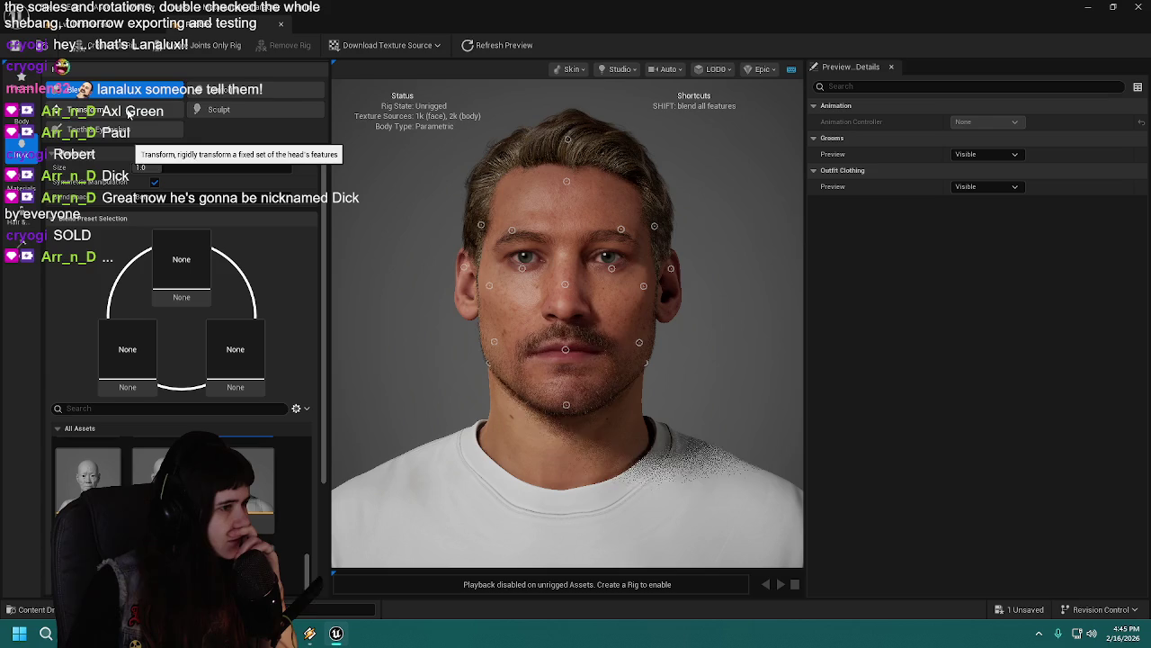
Step: Shift the skin tone to a slightly lighter shade in the Skin Tone picker
left_click(21, 180)
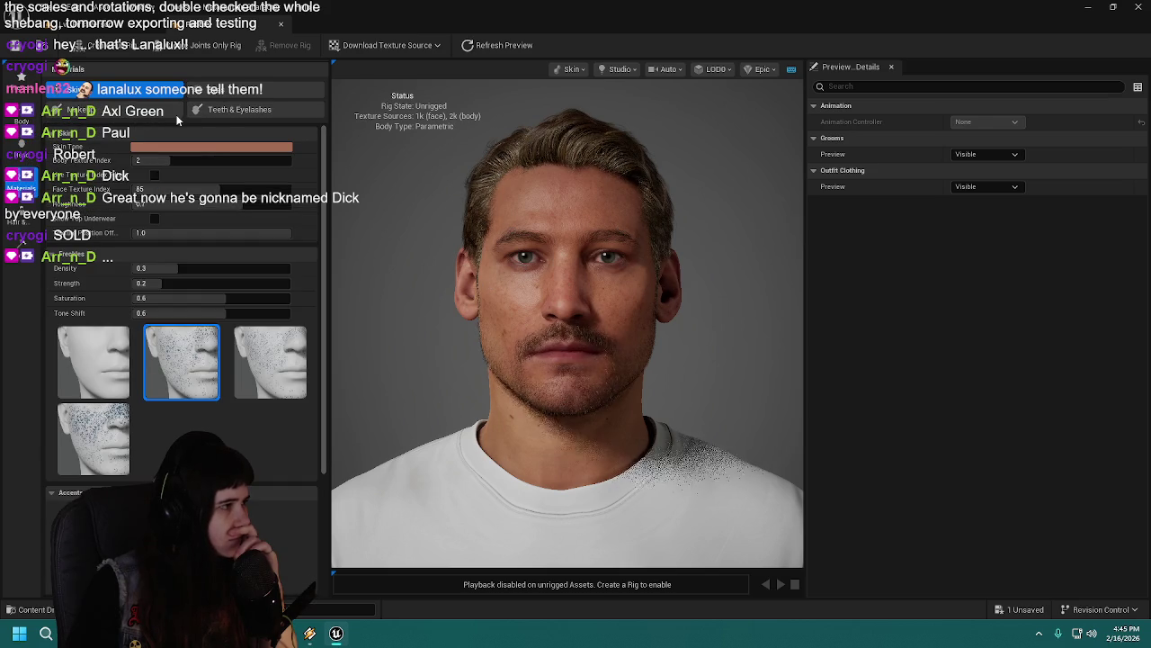
left_click(209, 149)
left_click(280, 206)
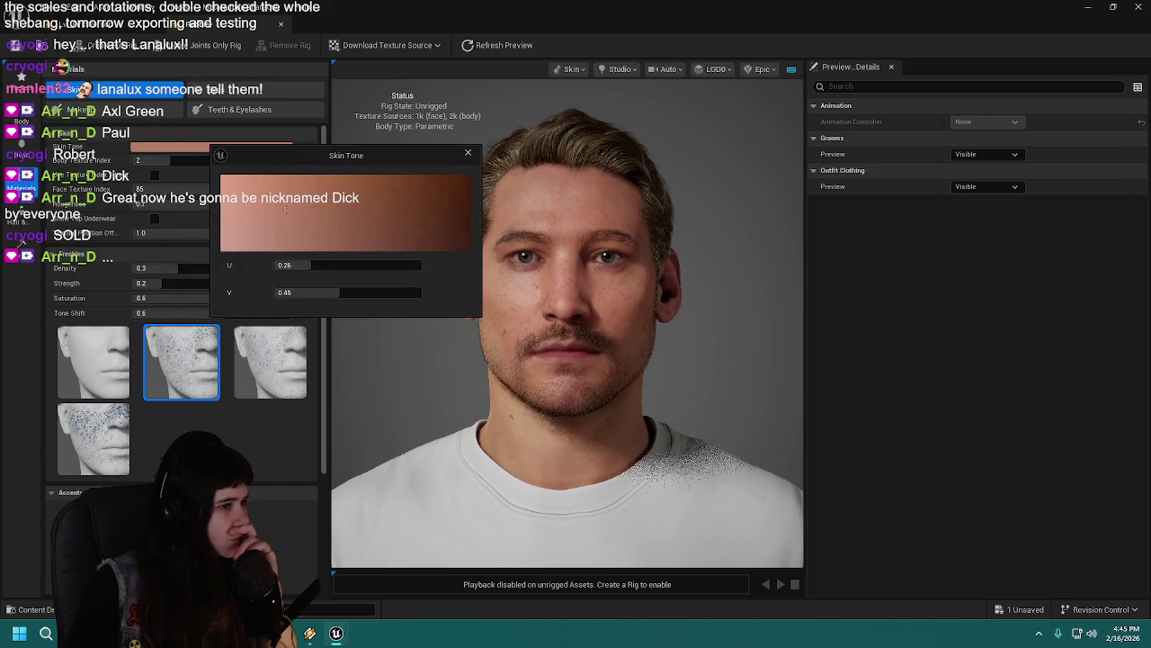
left_click(294, 210)
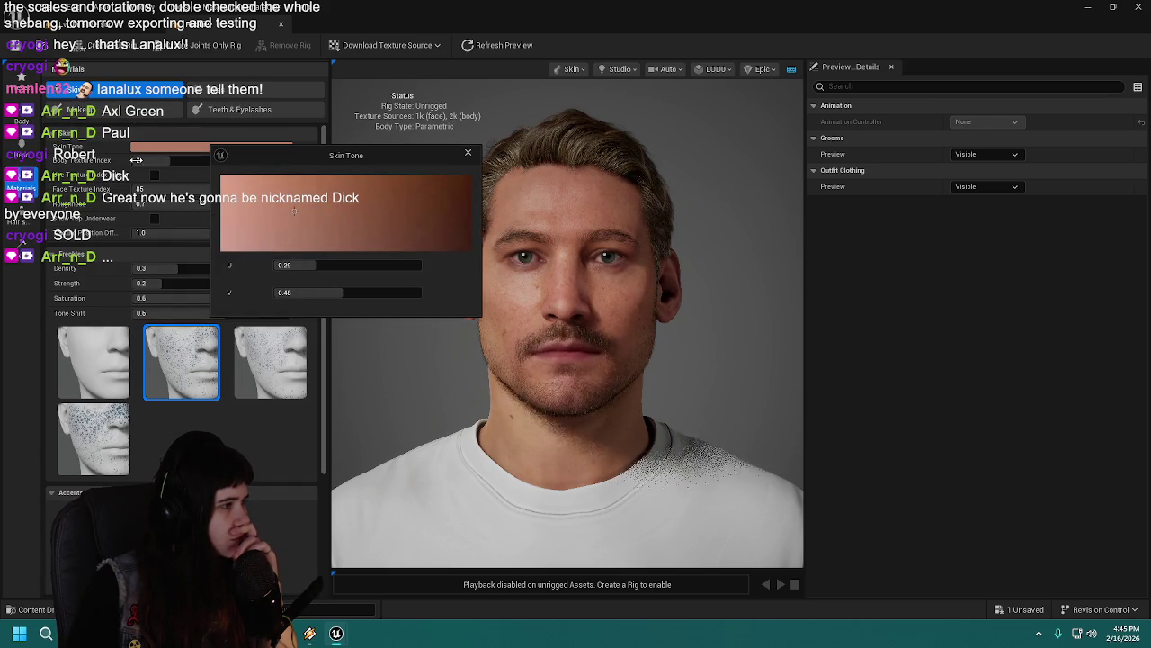
left_click(469, 153)
Step: Set the skin's Face Texture Index to 0
left_click_drag(239, 192, 135, 191)
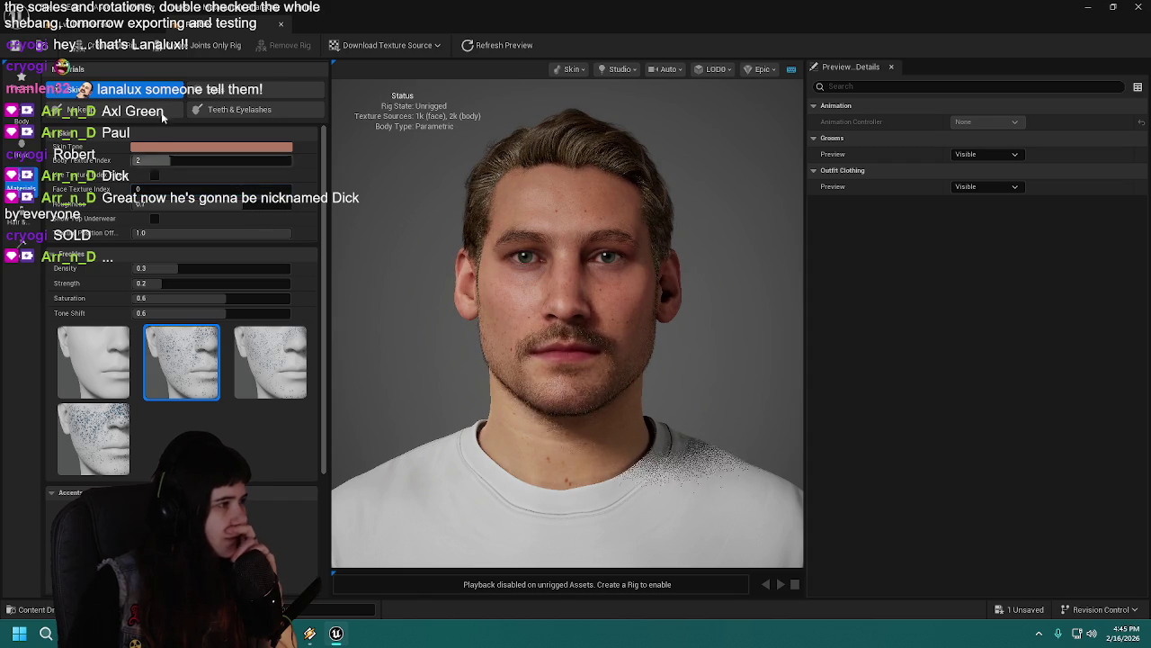
left_click(56, 135)
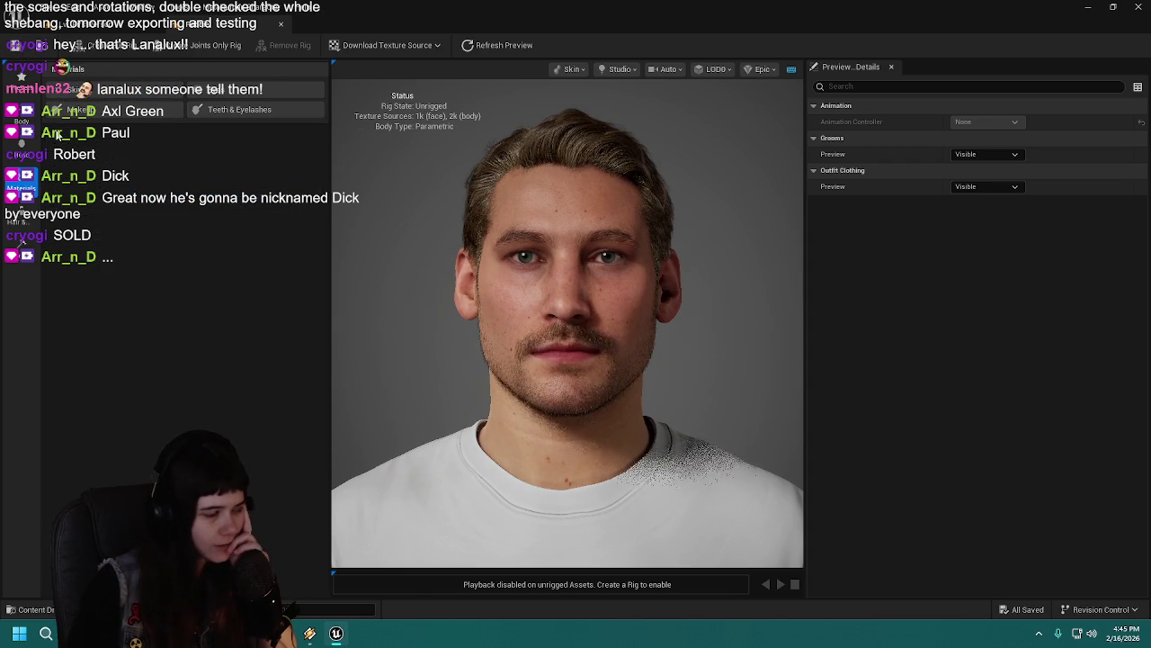
left_click(57, 135)
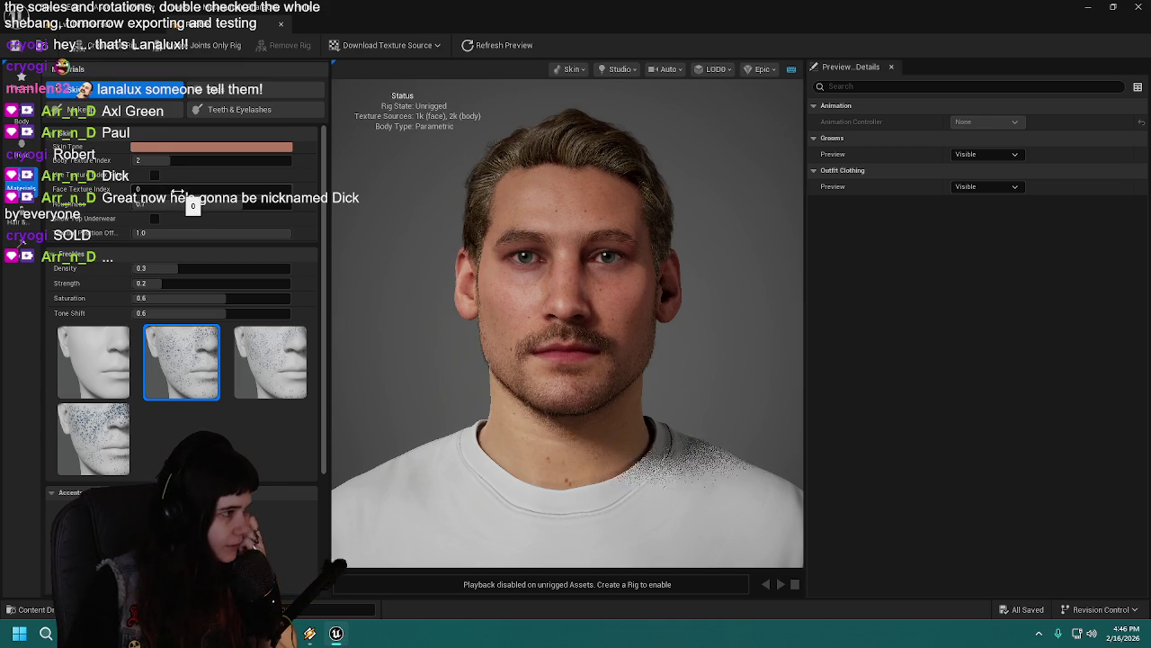
left_click(27, 221)
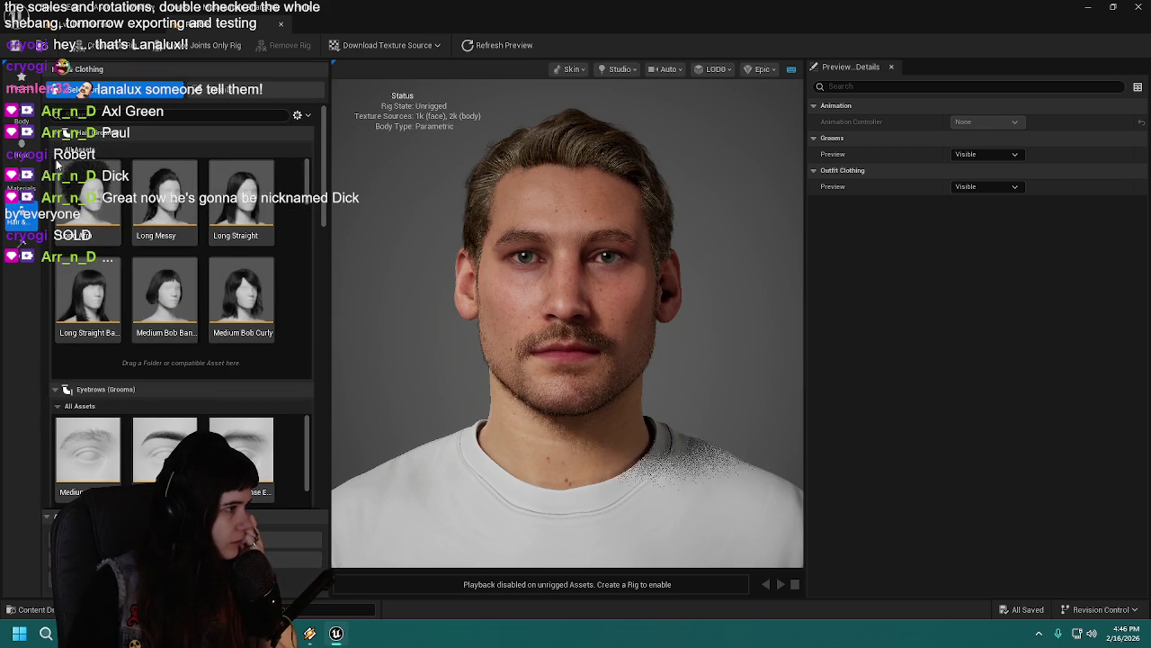
Step: Deselect the Medium Curly mustache and Medium Stubble beard grooms
scroll(55, 168, "down", 10)
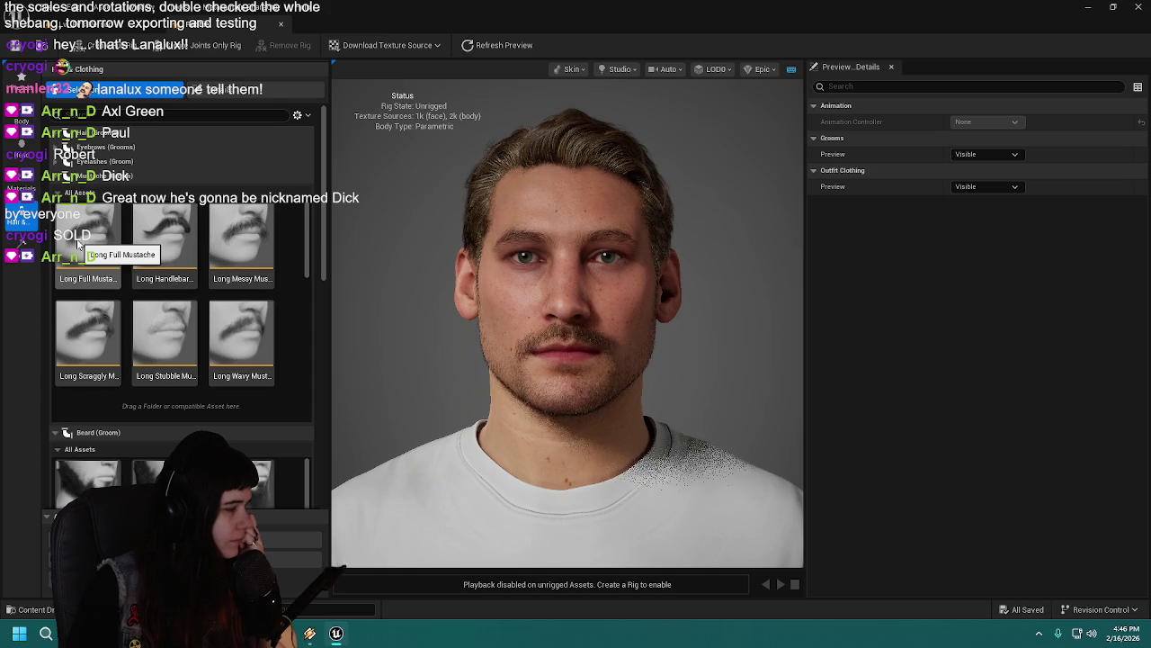
scroll(81, 257, "down", 5)
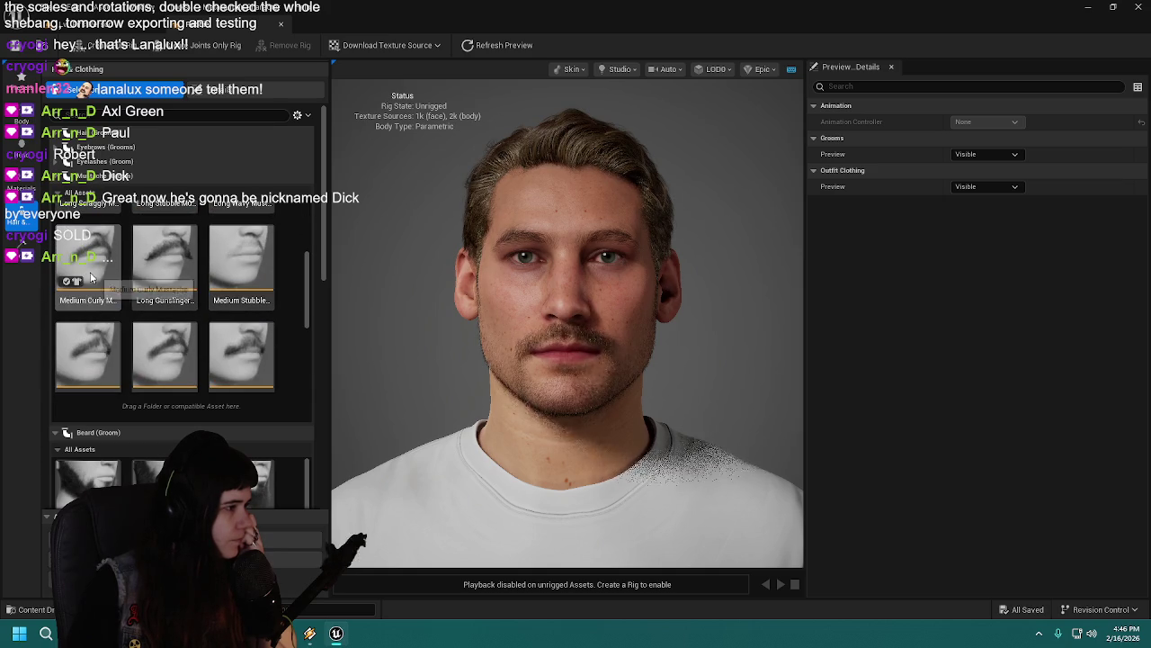
left_click(91, 277)
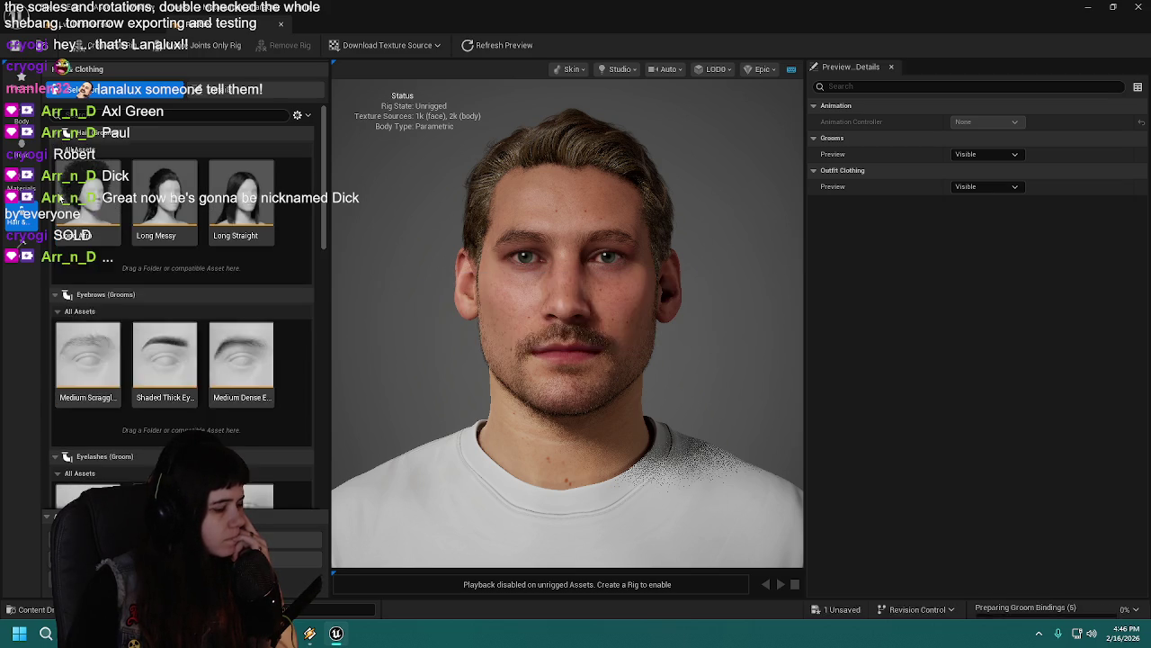
scroll(56, 152, "down", 10)
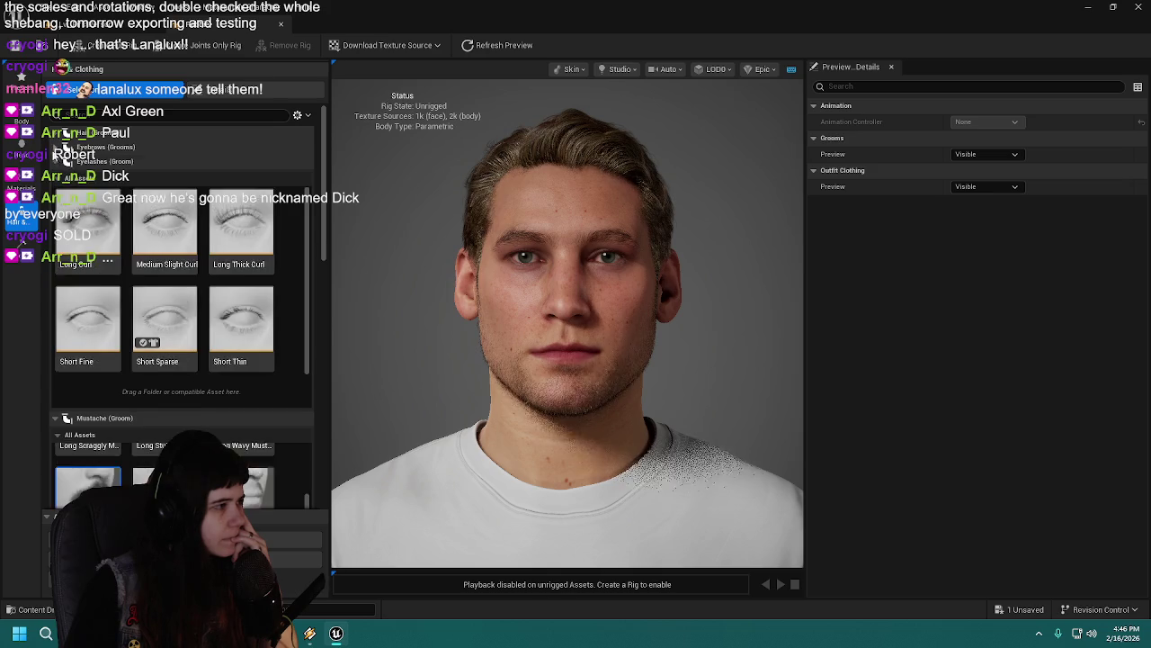
left_click(167, 354)
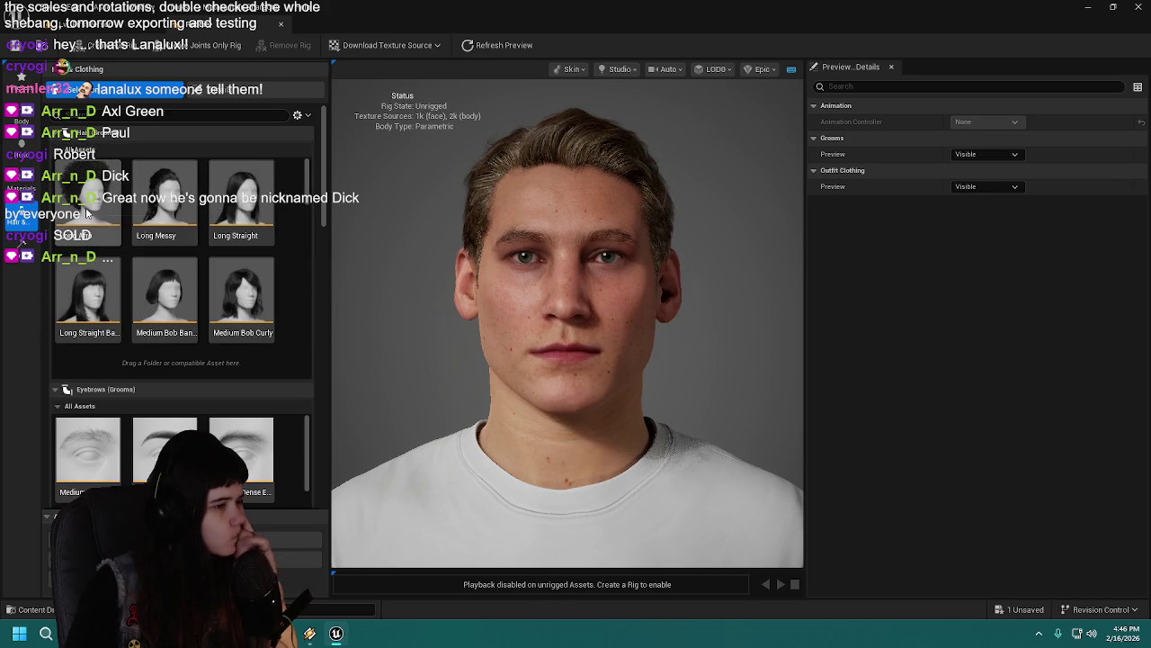
scroll(60, 142, "down", 4)
scroll(61, 140, "down", 10)
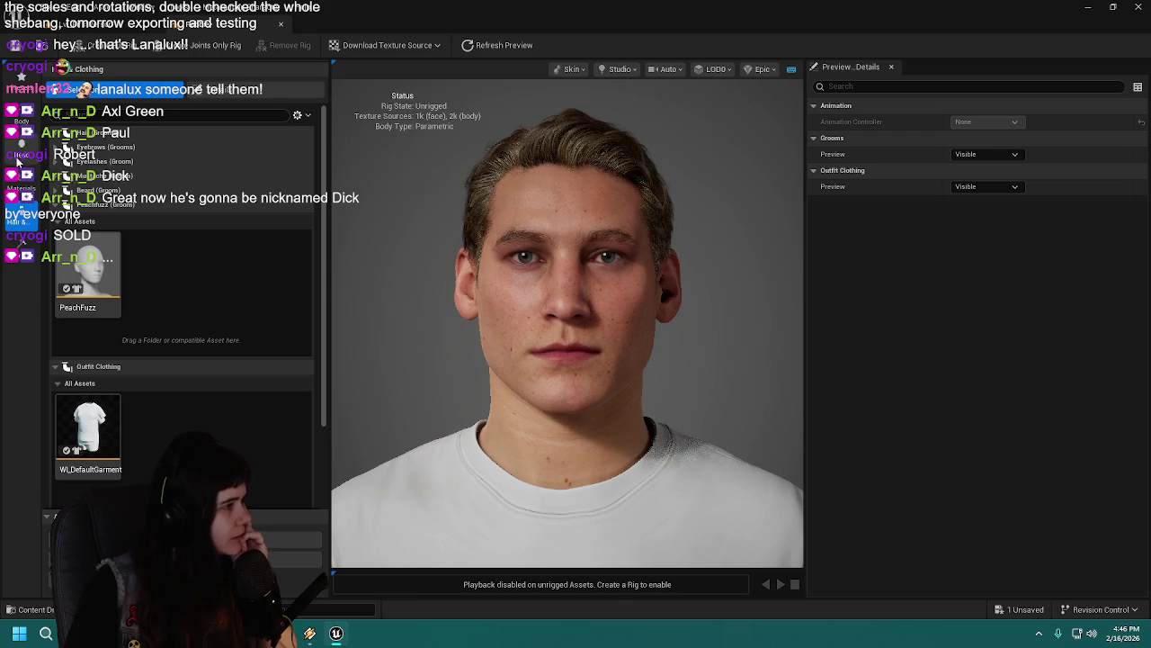
left_click(25, 161)
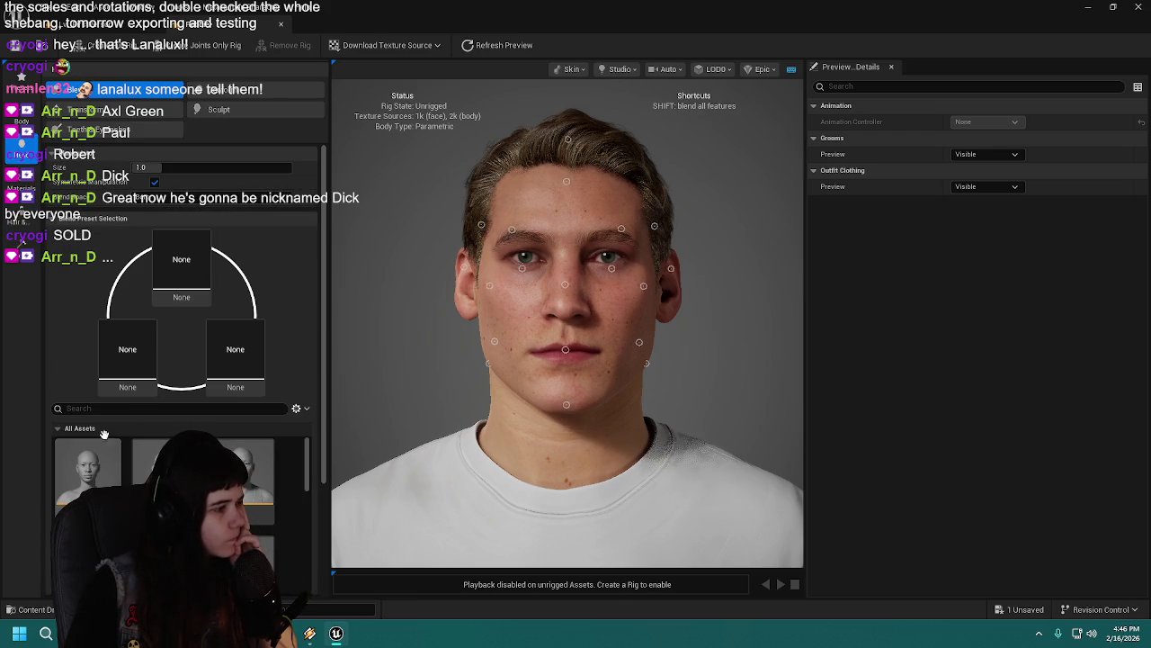
Step: Turn on face sculpting and orbit the head to view it from the side
left_click(22, 176)
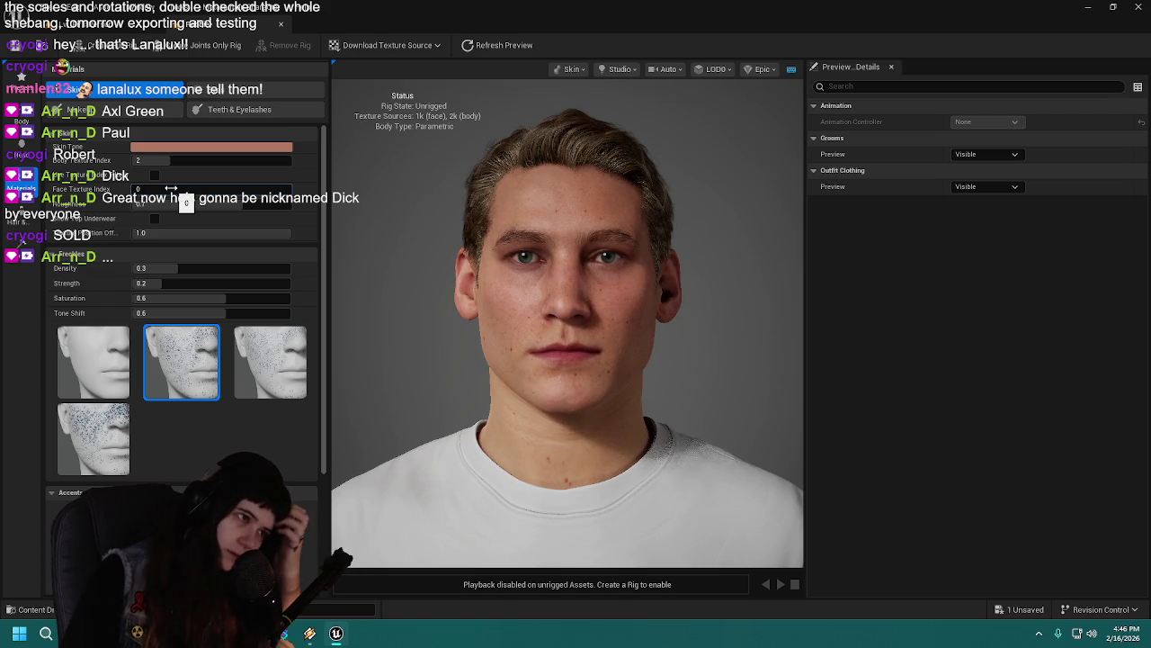
left_click(23, 122)
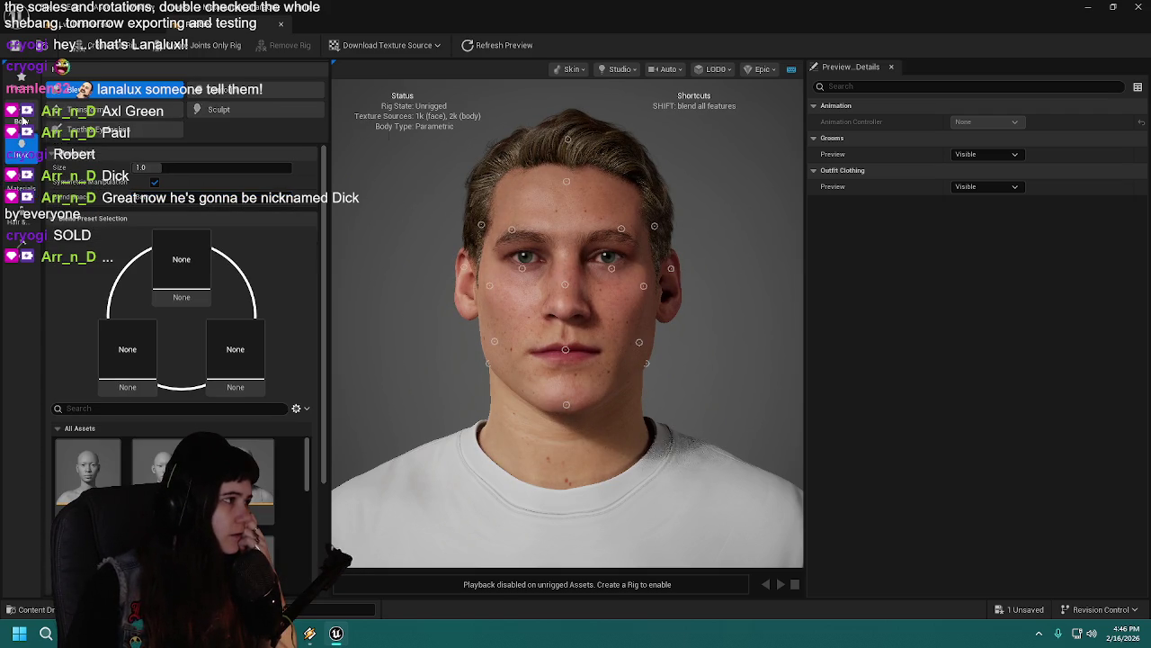
left_click(219, 109)
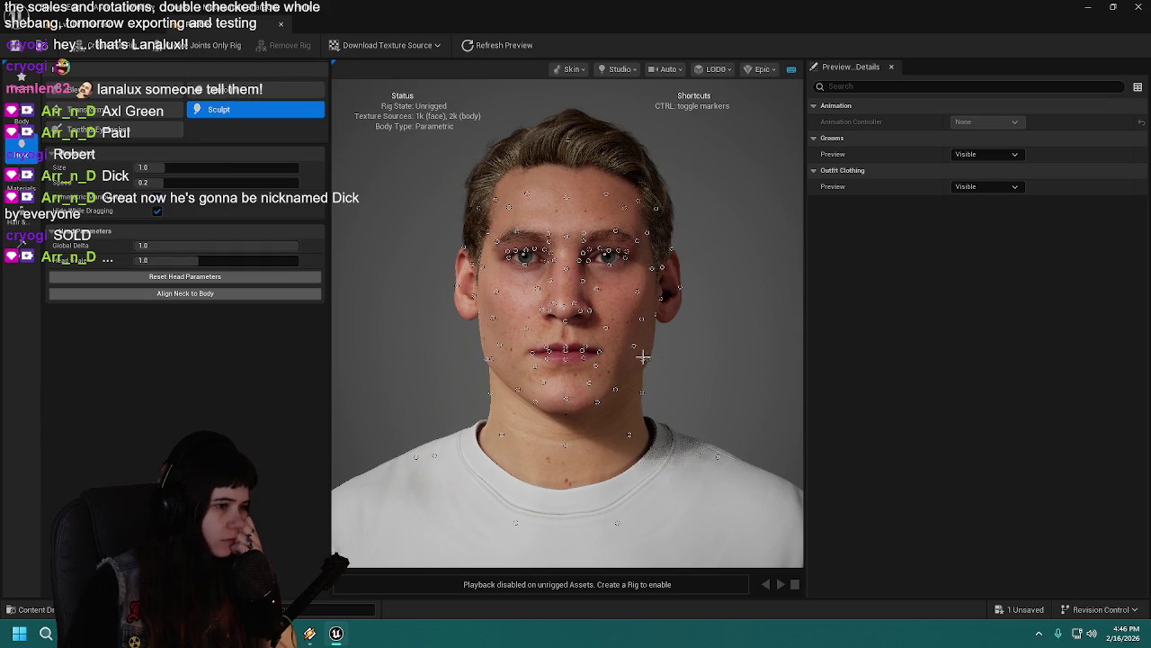
mouse_move(713, 368)
left_mouse_down()
mouse_move(774, 368)
mouse_move(713, 368)
left_mouse_up()
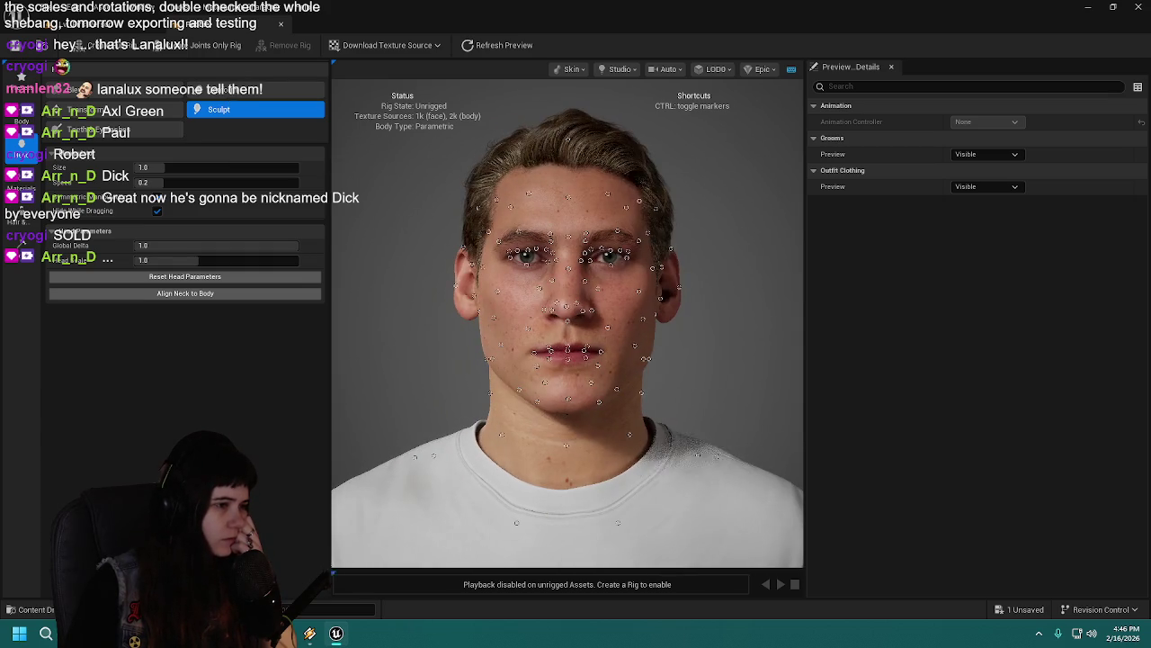
Step: Toggle the face landmark markers and undo recent landmark moves while reviewing the sculpt
key("ctrl")
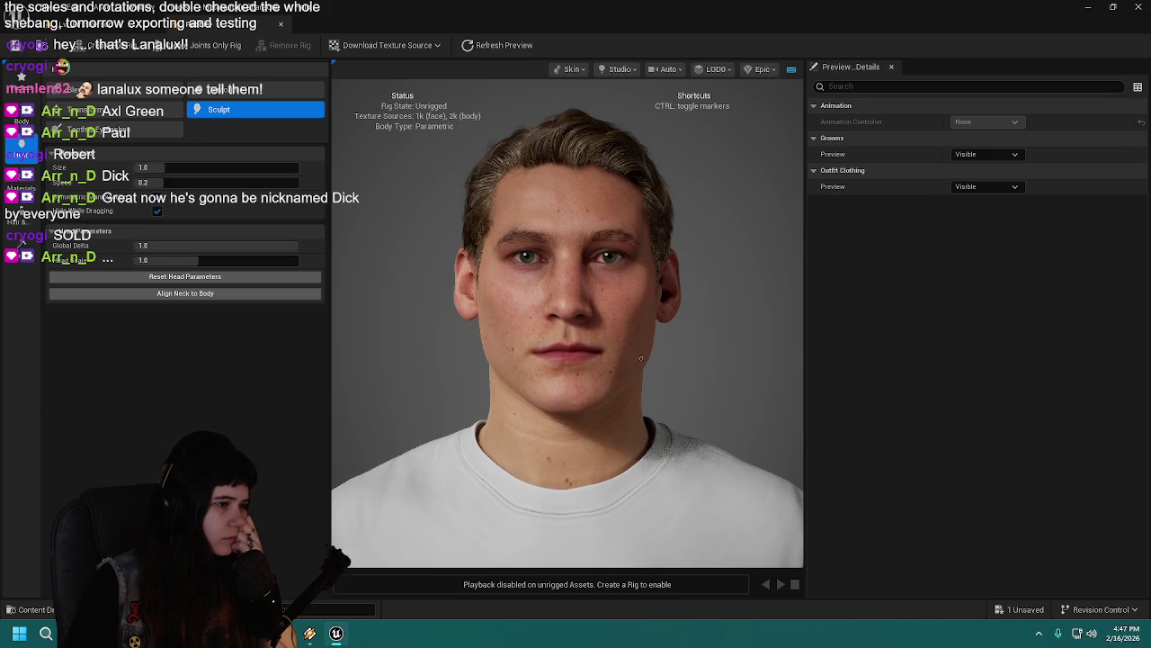
key("ctrl")
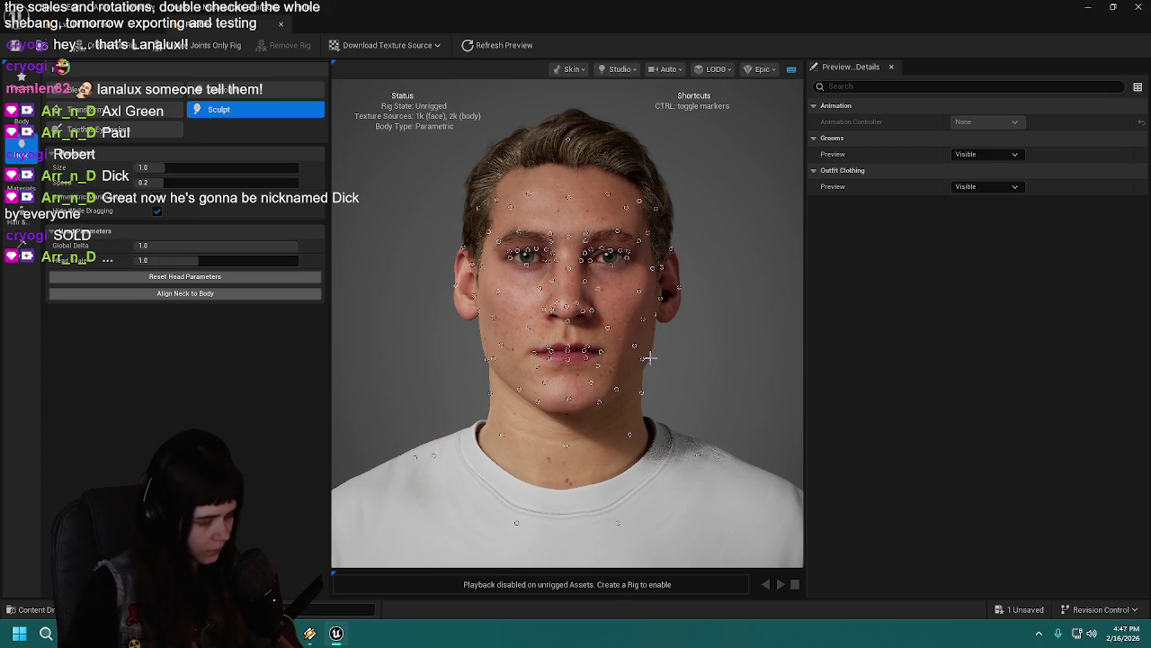
key("ctrl+z")
key("ctrl")
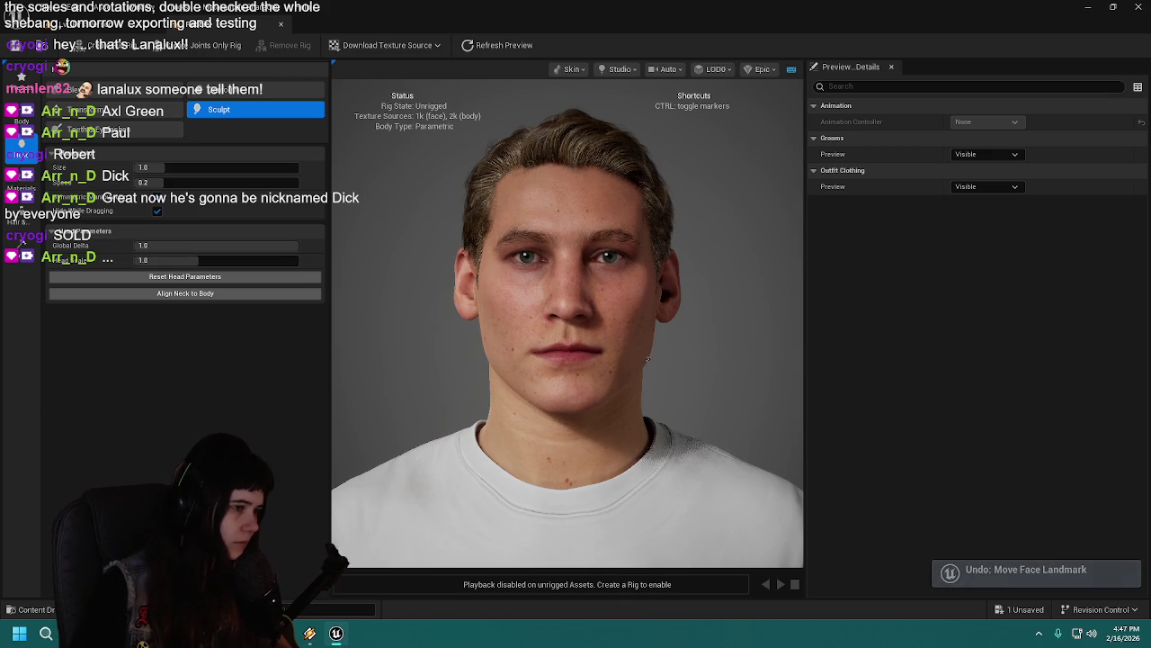
key("ctrl")
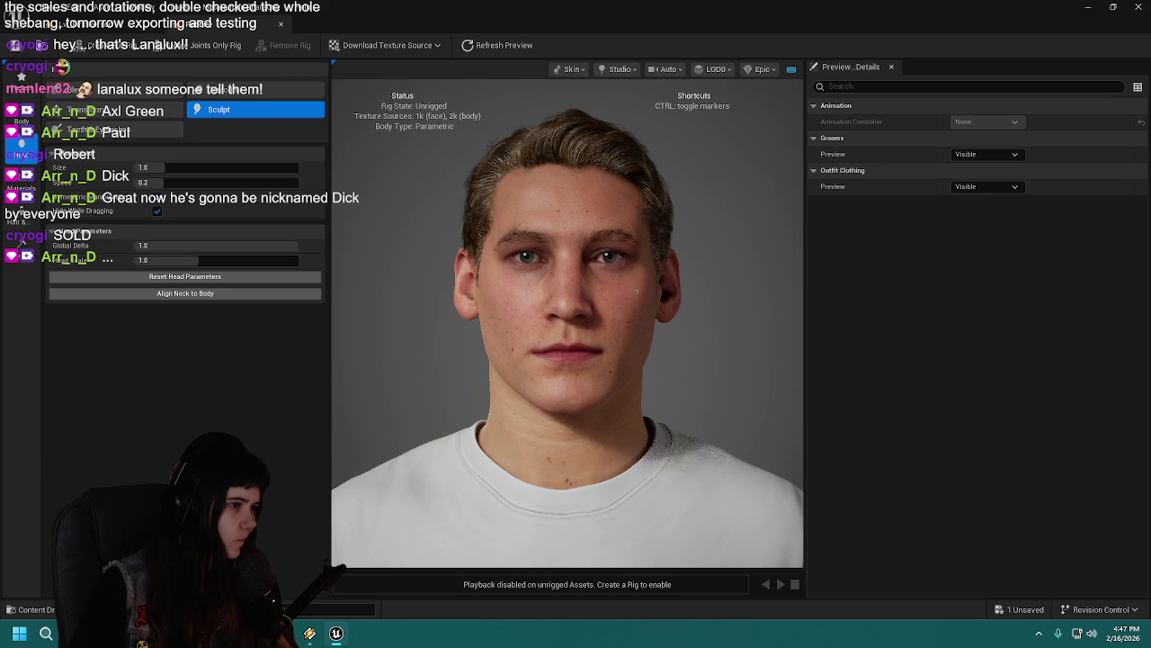
key("ctrl")
key("ctrl")
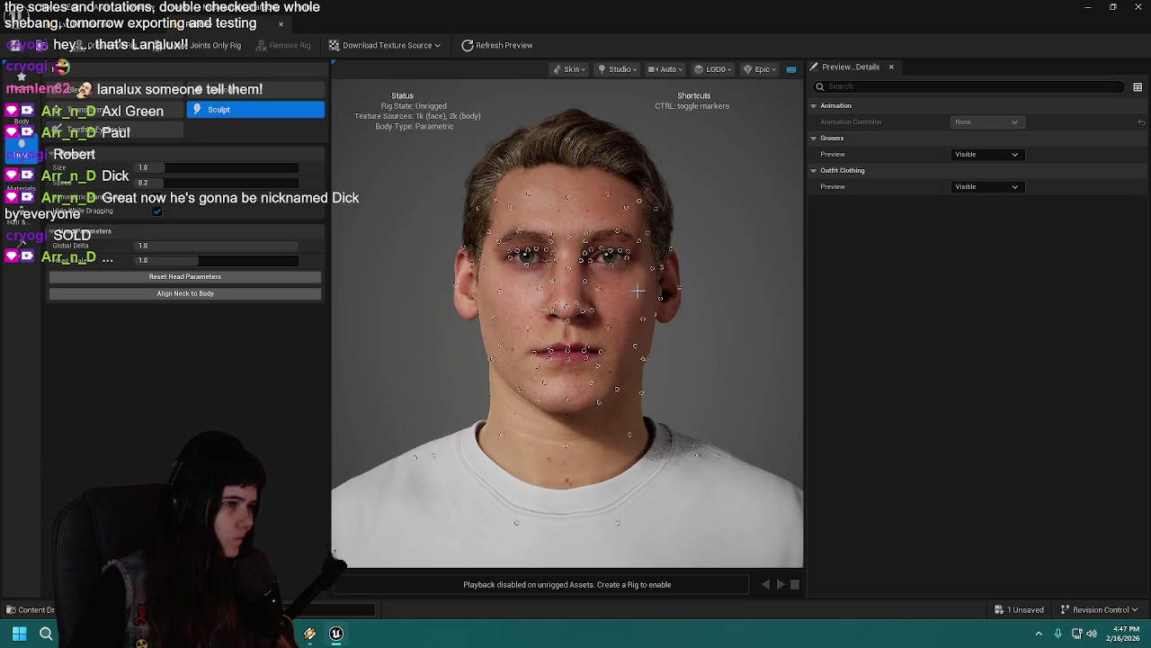
key("ctrl")
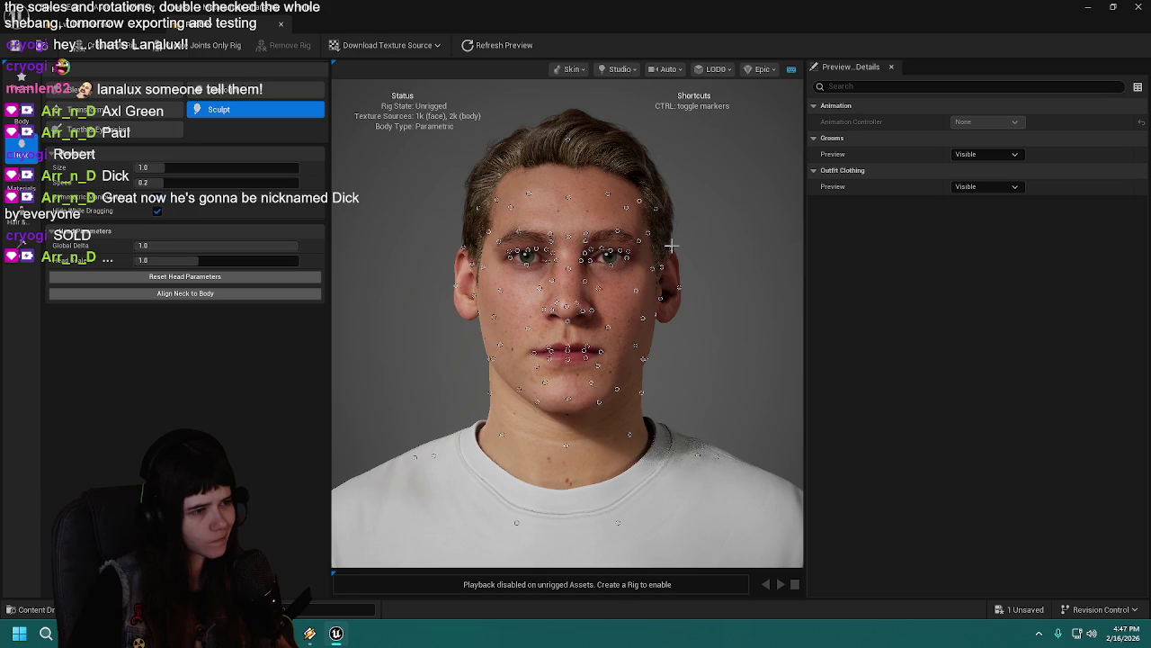
key("ctrl")
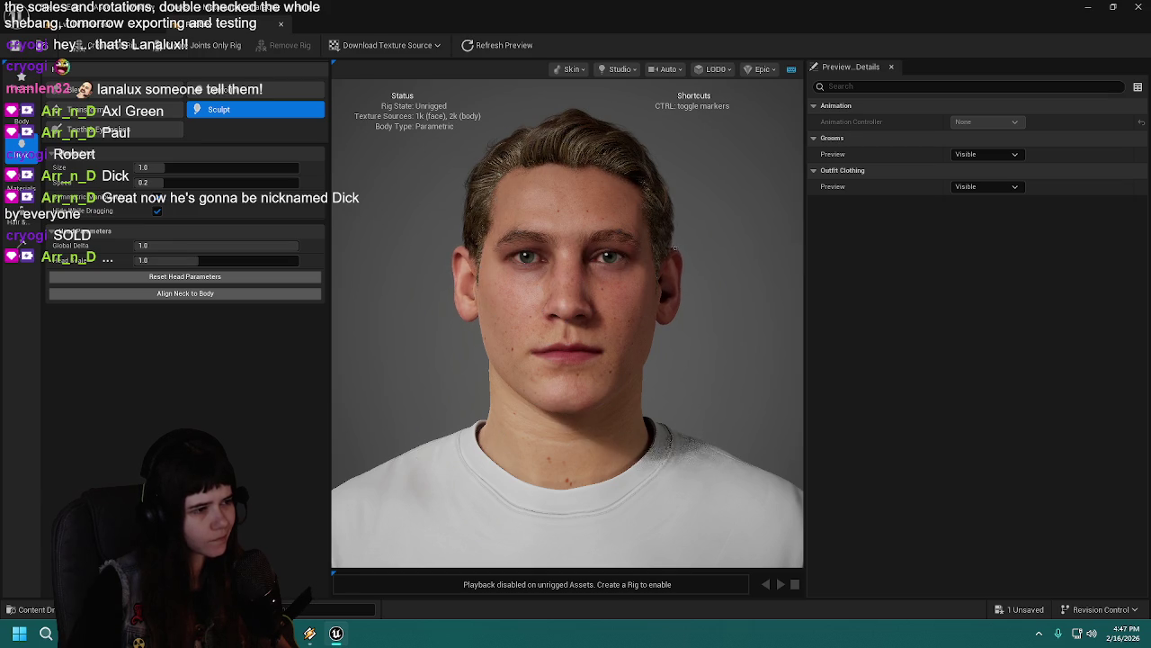
key("ctrl")
key("ctrl")
key("ctrl")
key("ctrl")
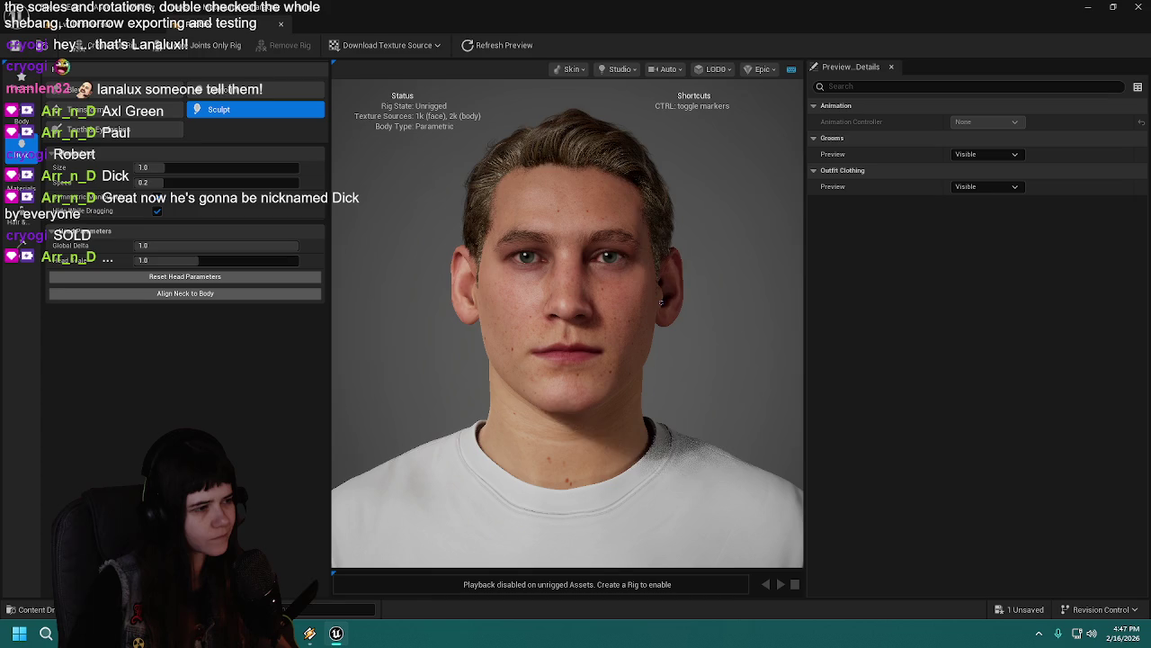
key("ctrl")
key("ctrl")
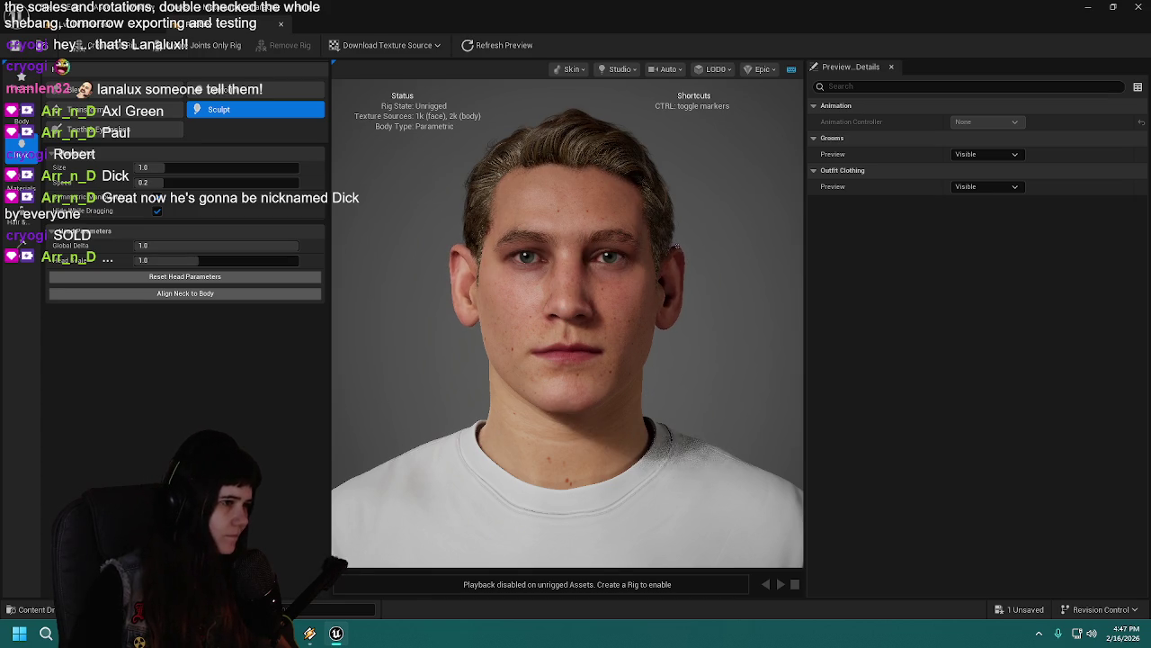
key("ctrl")
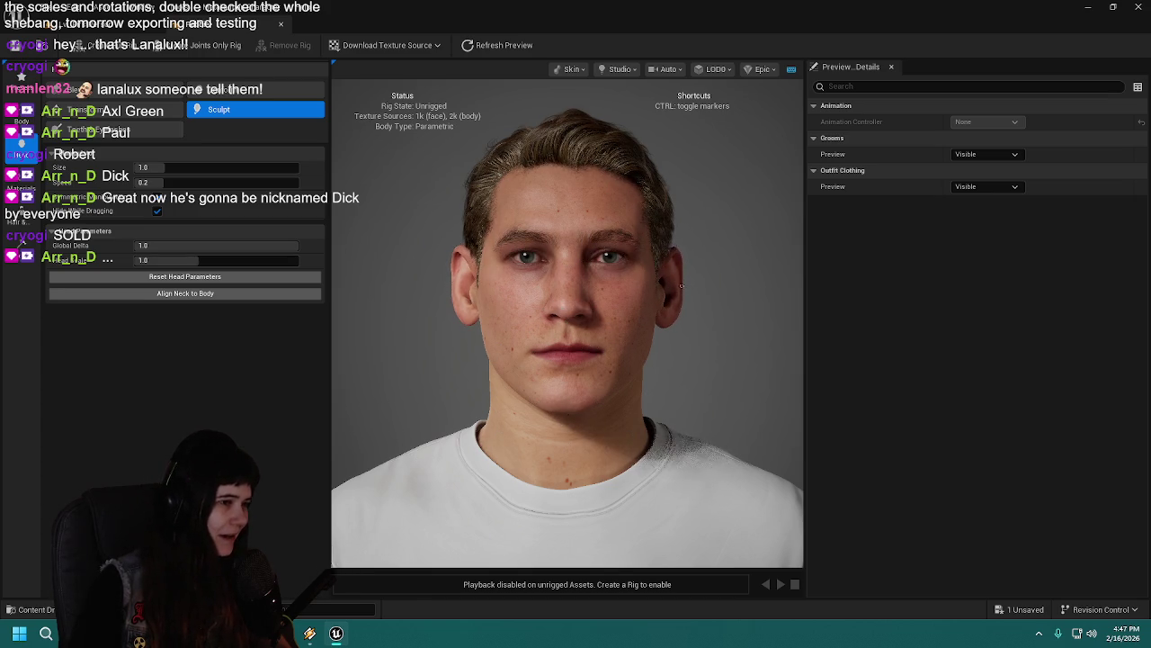
key("ctrl")
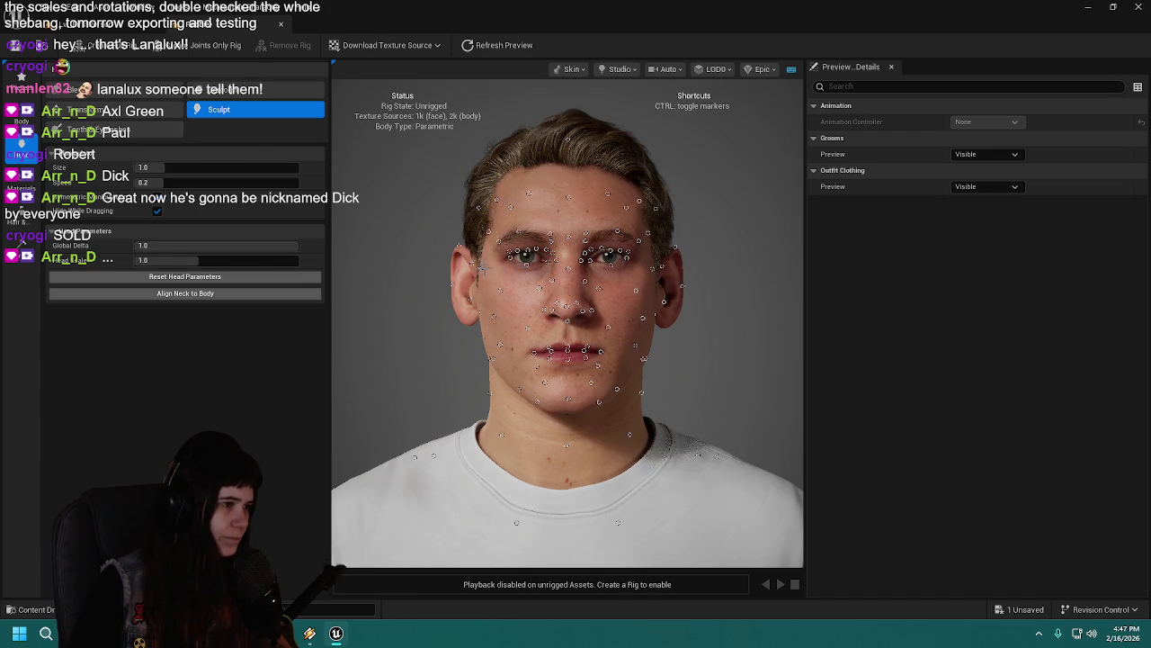
key("ctrl")
key("ctrl+alt+w")
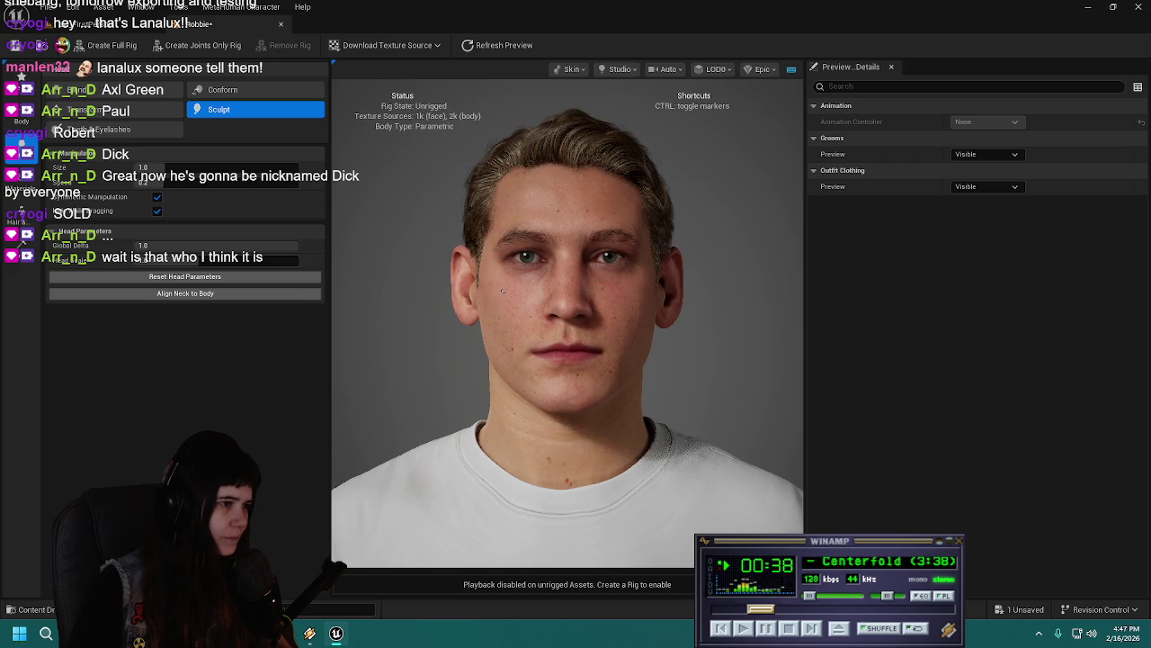
key("ctrl")
Step: Save the sculpted head and enter 17 as the Face Texture Index
key("ctrl+s")
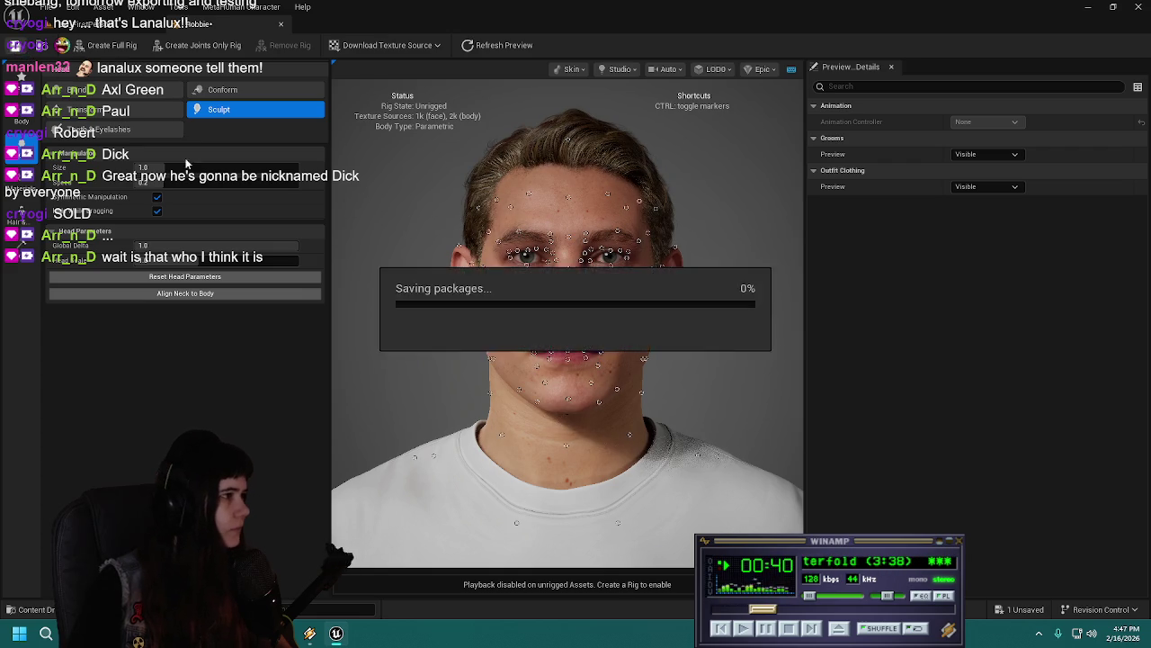
left_click(205, 190)
type("17")
key("Return")
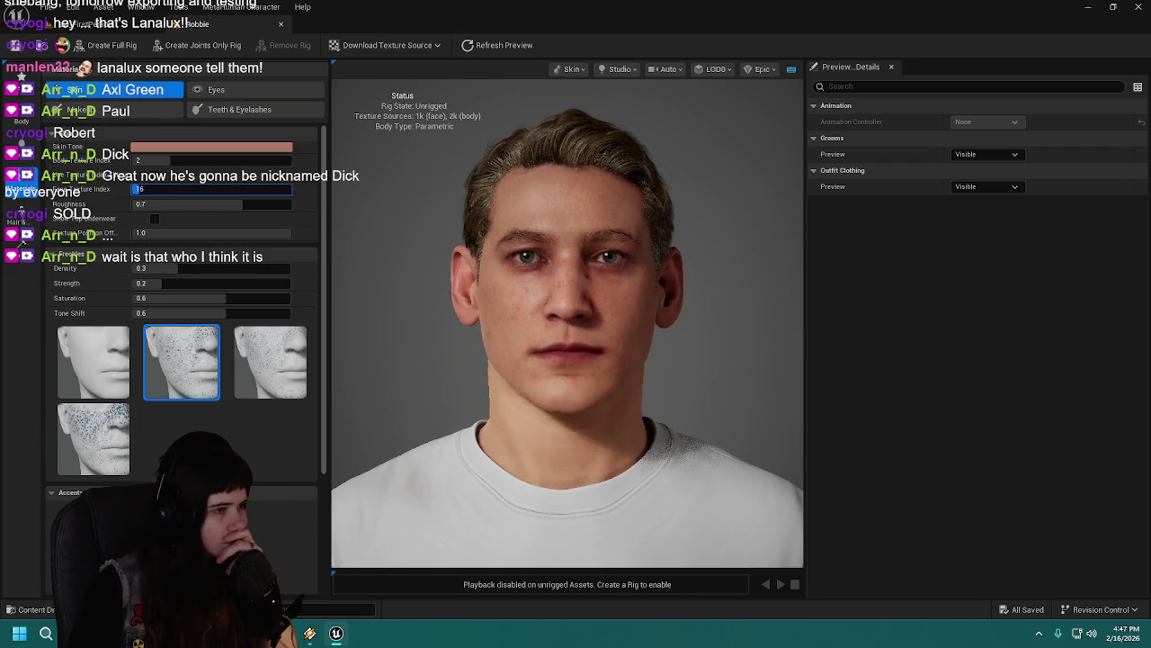
type("0")
Step: Try Face Texture Index values 2 and then 1
left_click(153, 221)
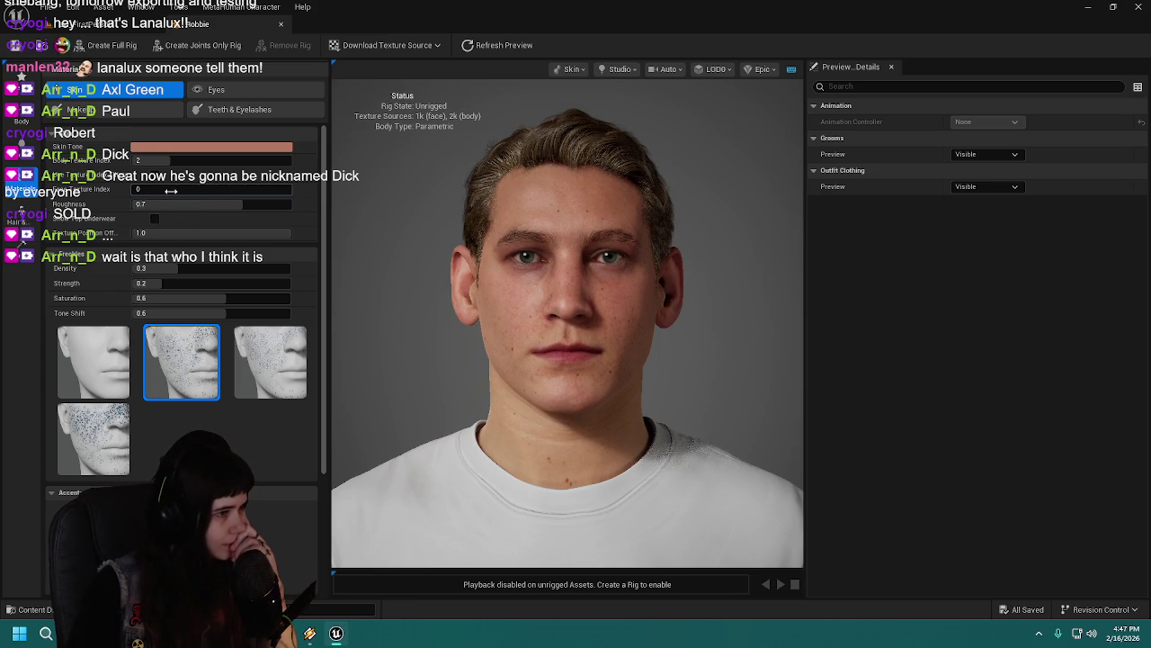
type("2")
key("Return")
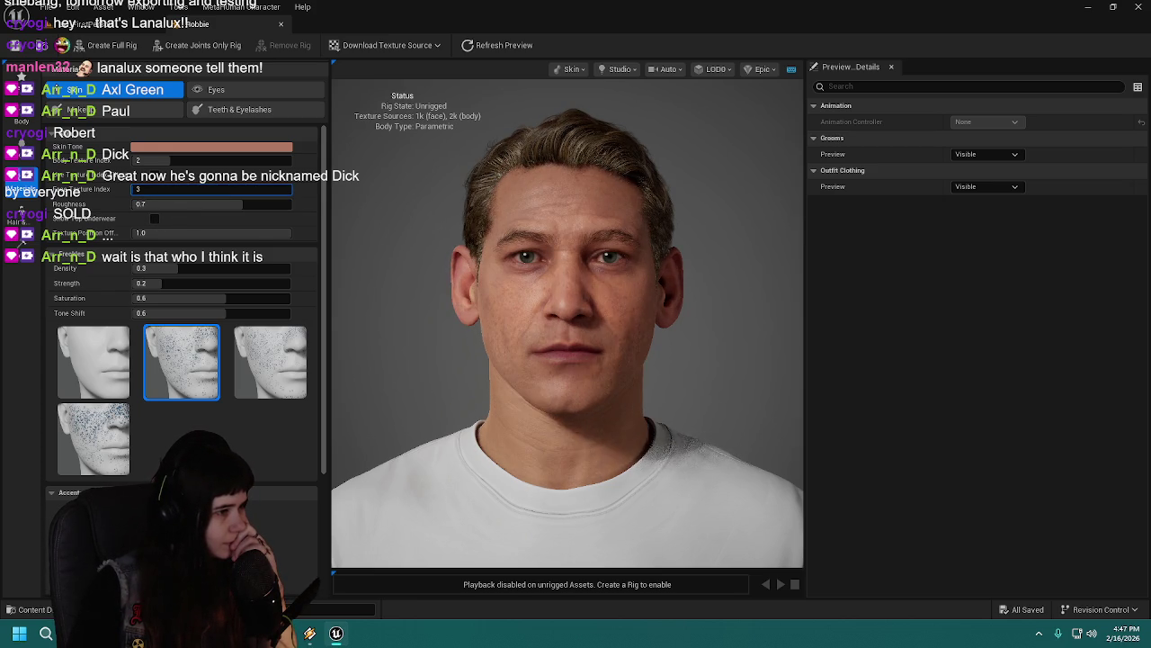
type("1")
key("Return")
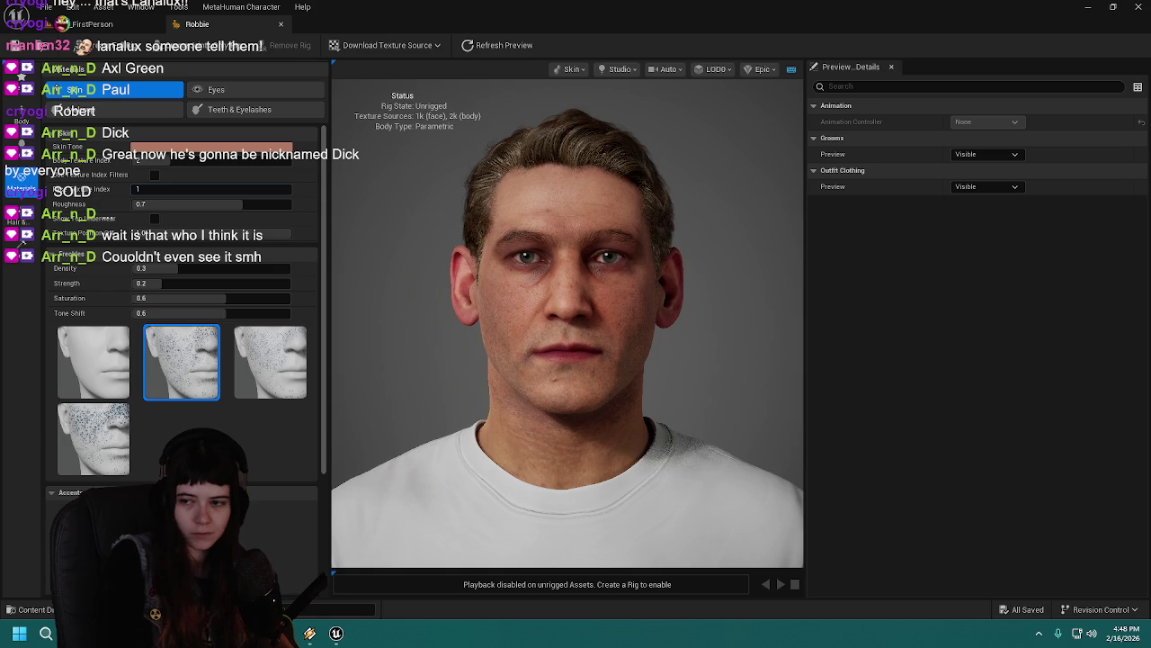
Step: Drag the Face Texture Index up through values 21 to 31
key("alt+Tab")
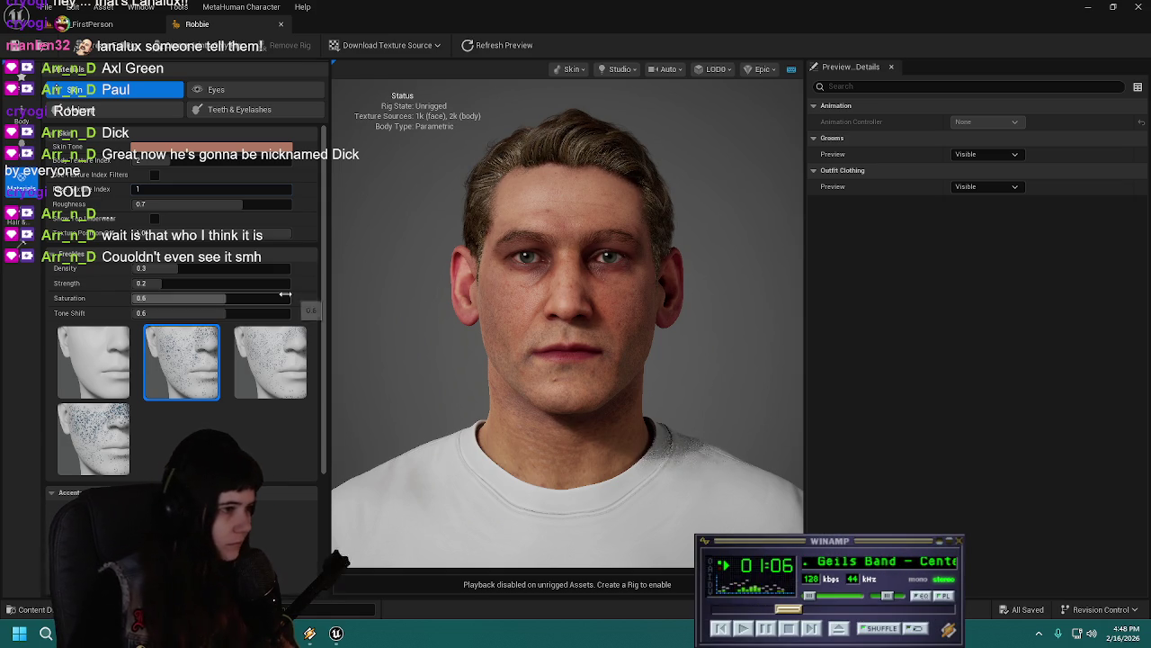
left_click(204, 185)
mouse_move(203, 188)
left_mouse_down()
mouse_move(283, 188)
mouse_move(200, 185)
left_mouse_up()
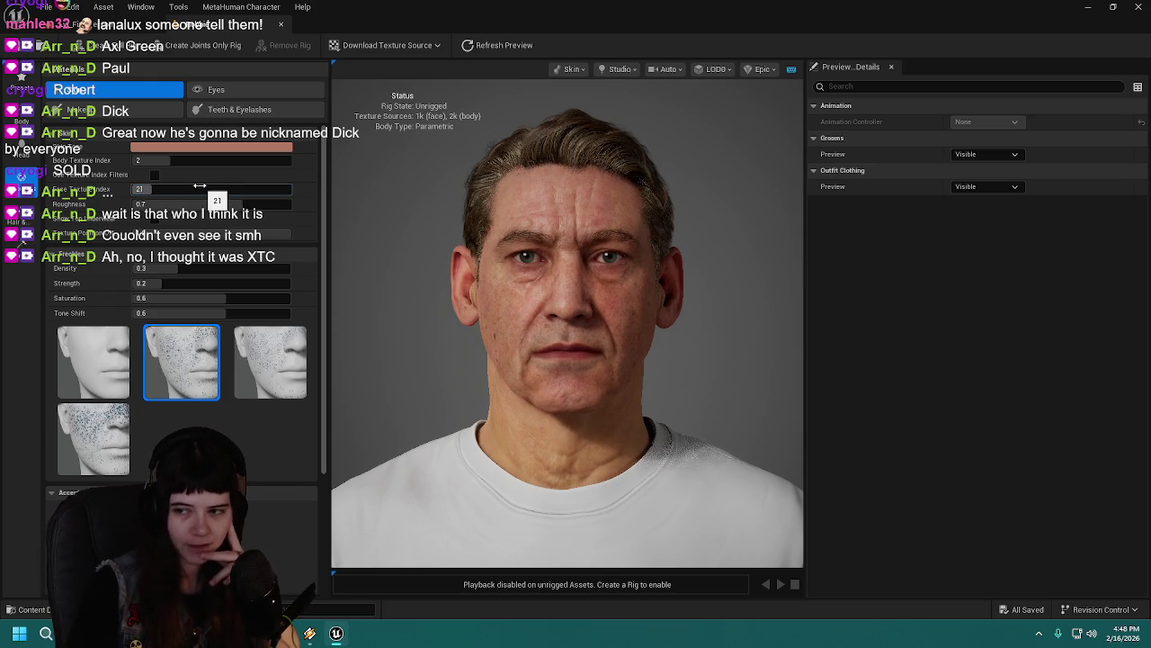
left_click_drag(168, 185, 185, 184)
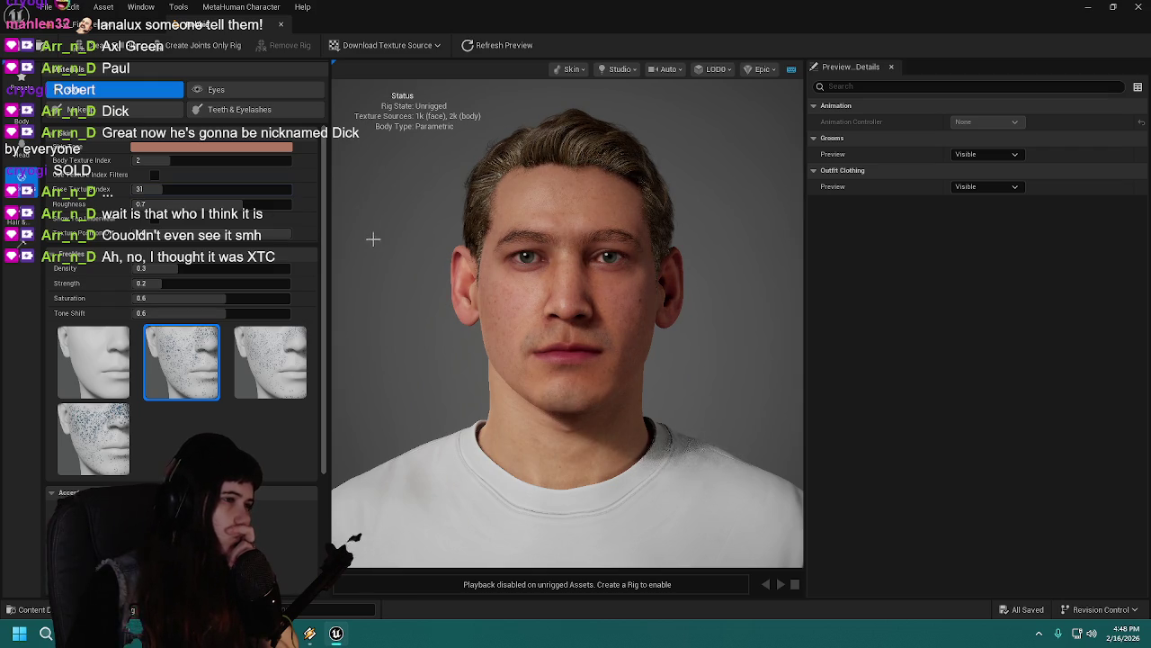
Step: Review the Hair panel, save the character and close the MetaHuman editor
scroll(407, 255, "down", 1)
scroll(406, 256, "down", 1)
scroll(406, 256, "up", 1)
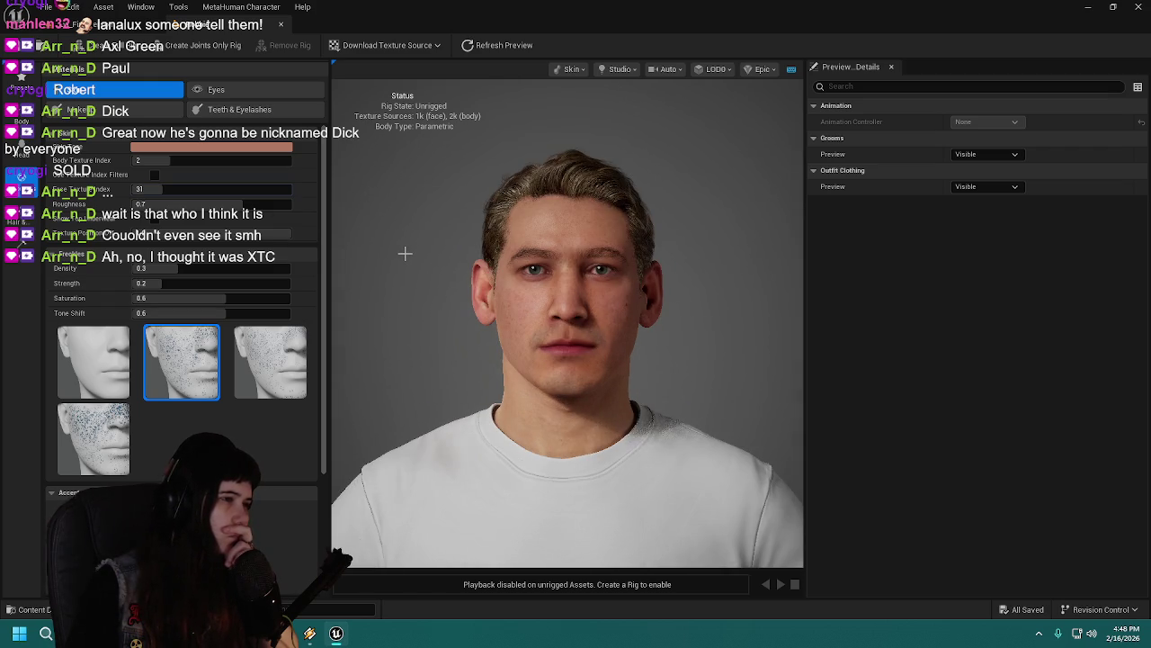
left_click(20, 219)
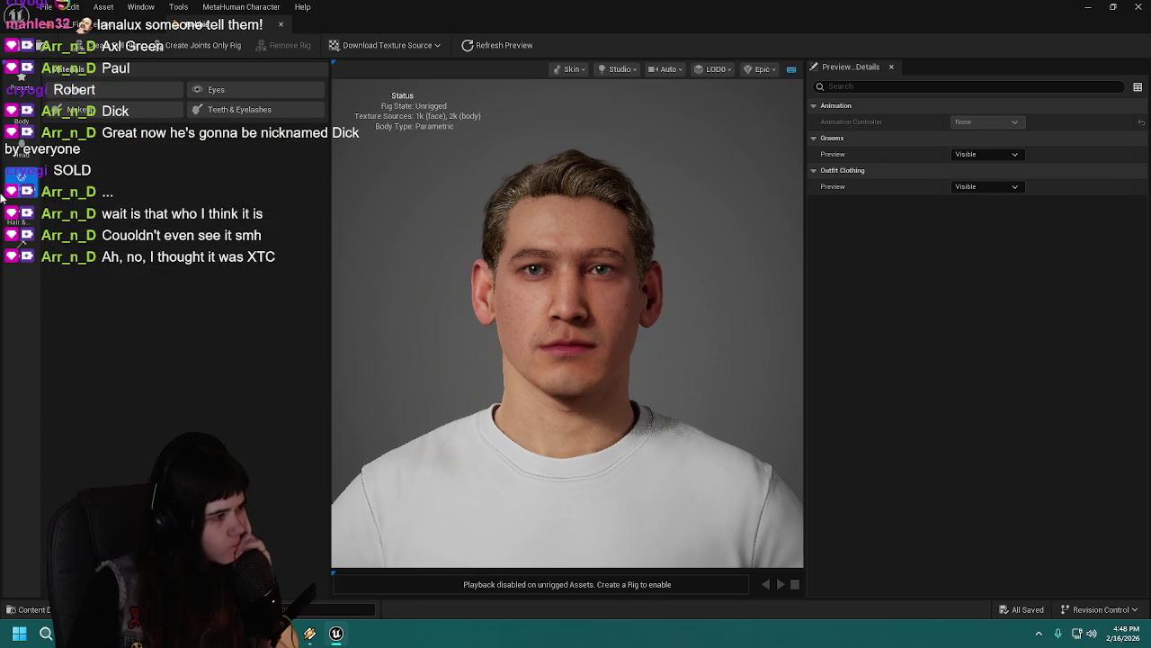
scroll(254, 270, "down", 5)
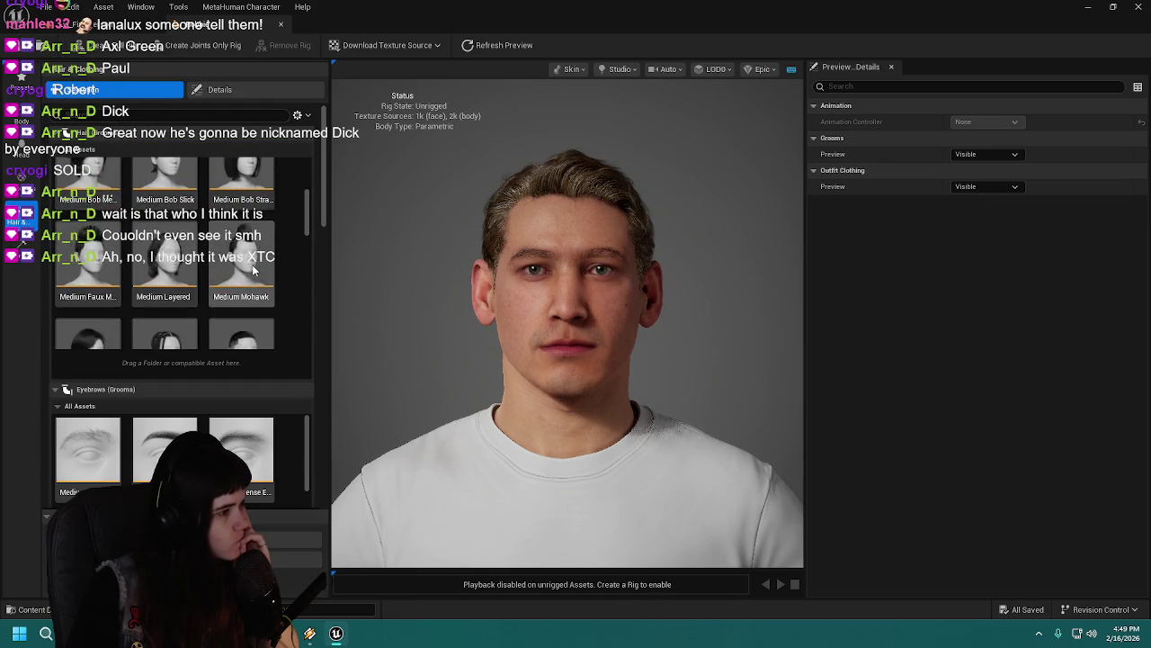
scroll(254, 270, "down", 6)
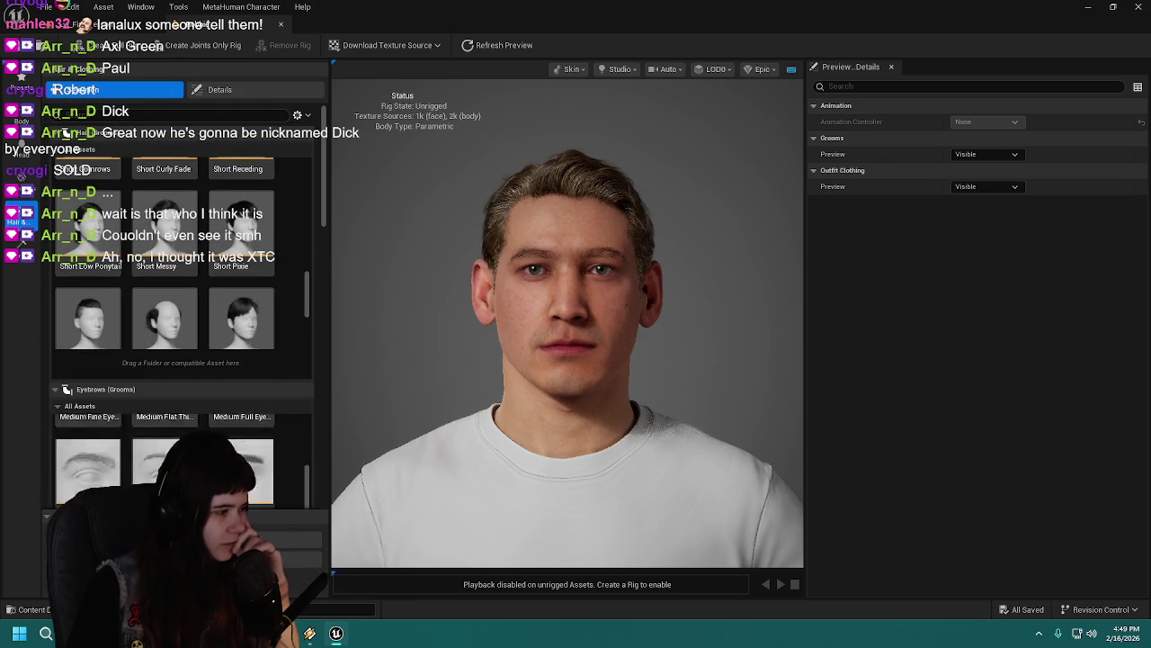
key("ctrl+s")
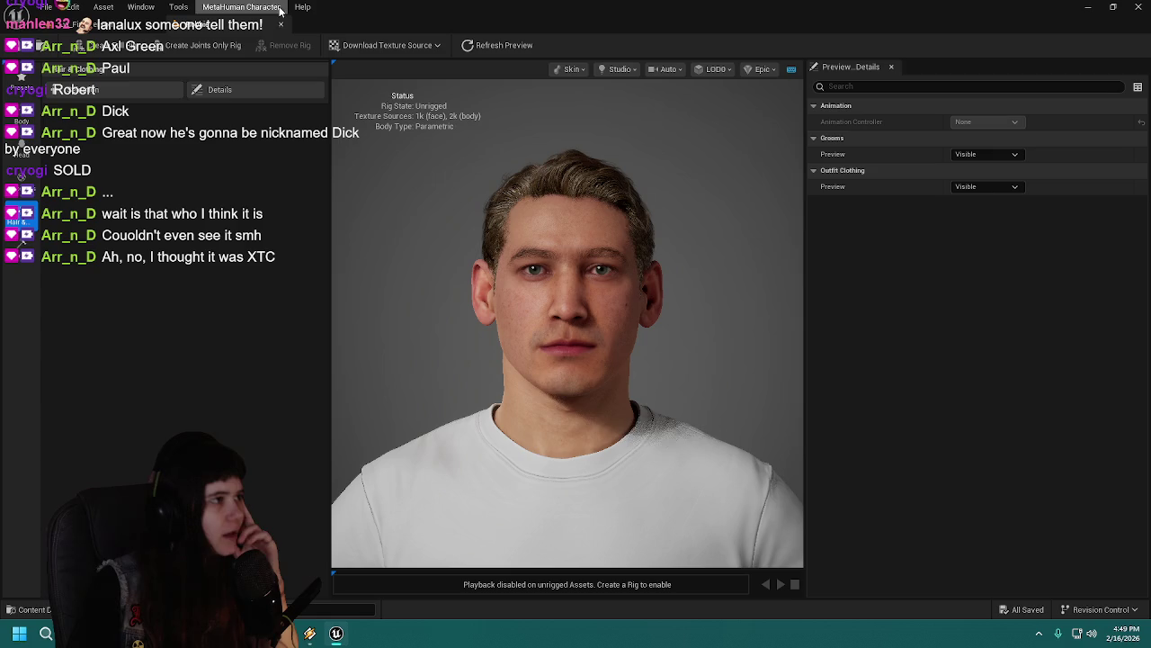
left_click(281, 25)
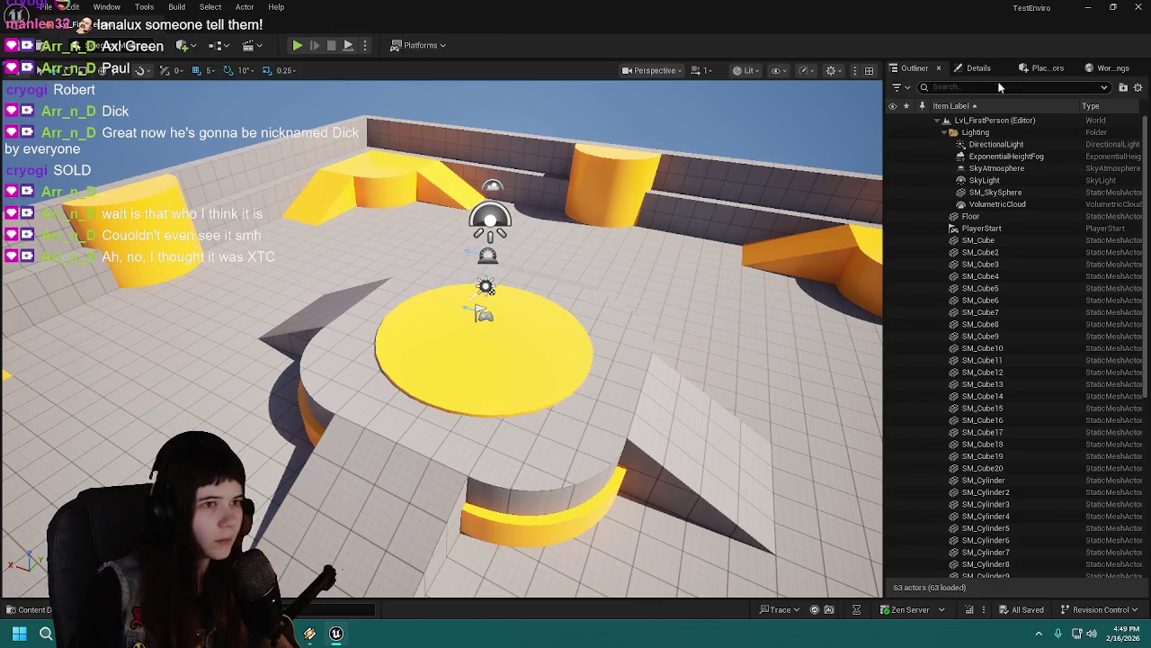
Step: Tilt the level view toward the sky, then close the Unreal Editor
mouse_move(694, 249)
left_mouse_down()
mouse_move(693, 179)
mouse_move(621, 211)
left_mouse_up()
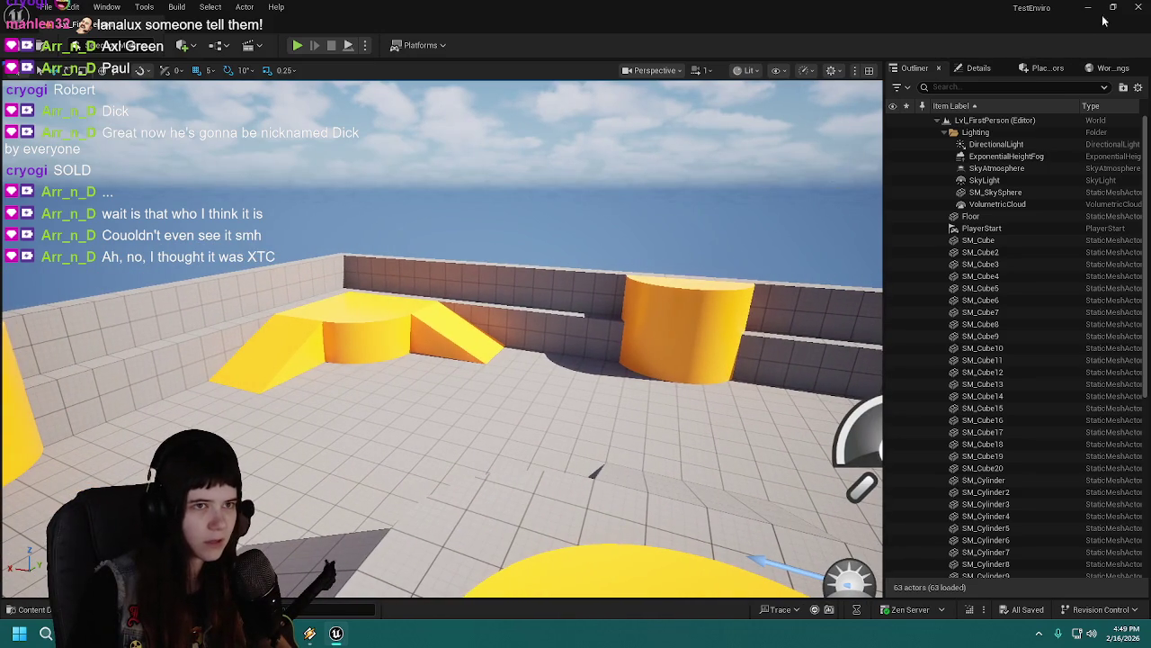
left_click(1139, 7)
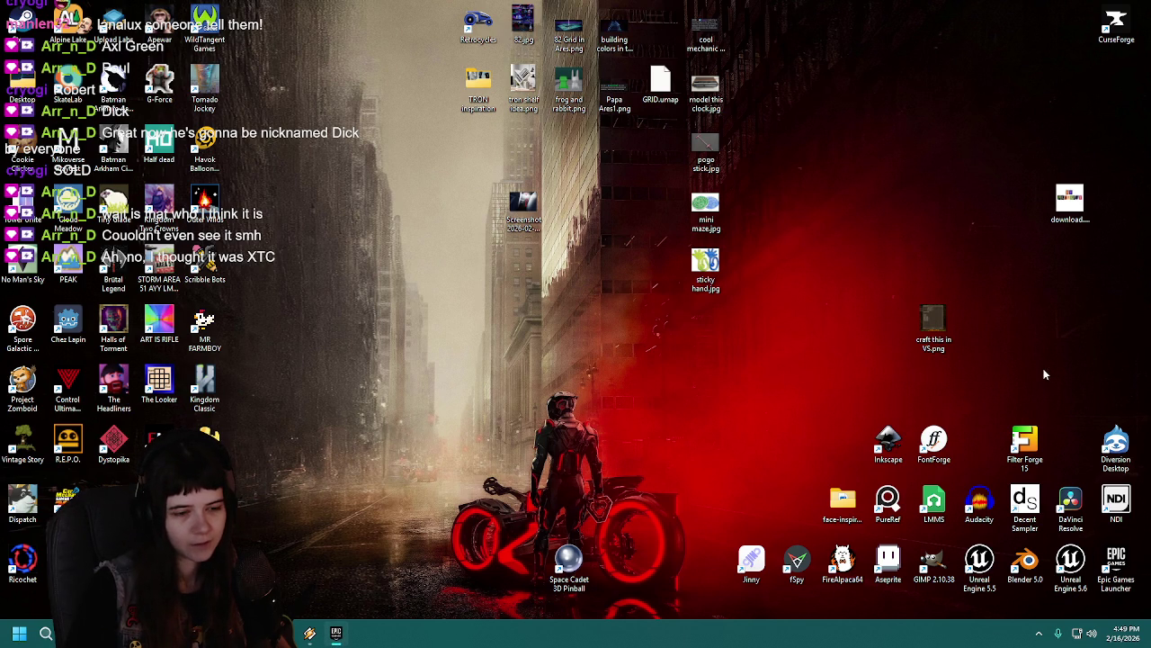
Step: Launch Unreal Engine 5.6 and open the TestEnviro project
double_click(1079, 564)
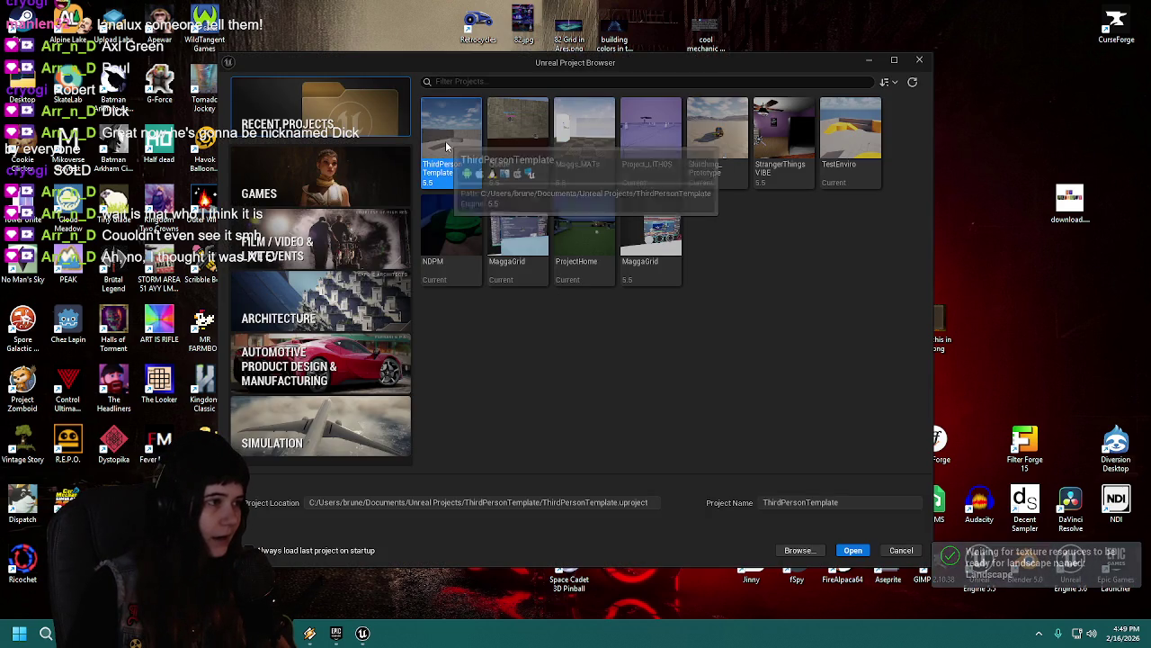
double_click(850, 135)
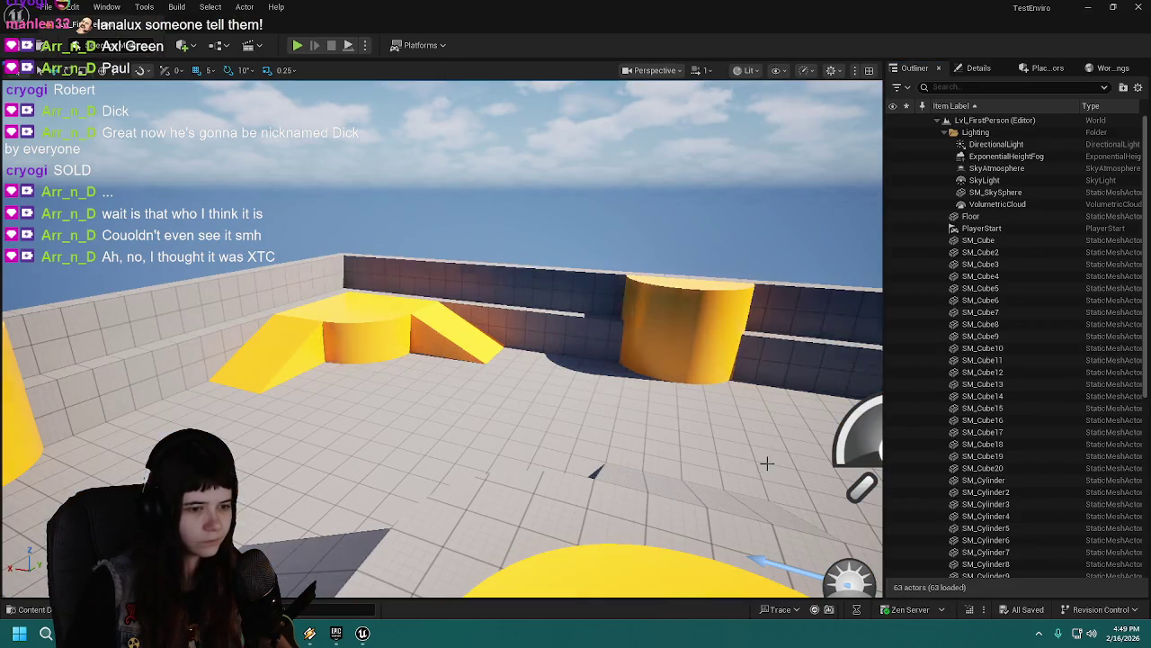
Step: Show the MetaHumans folder in the Content Drawer, then open Task Manager with Ctrl+Shift+Esc
left_click(937, 120)
left_click(31, 610)
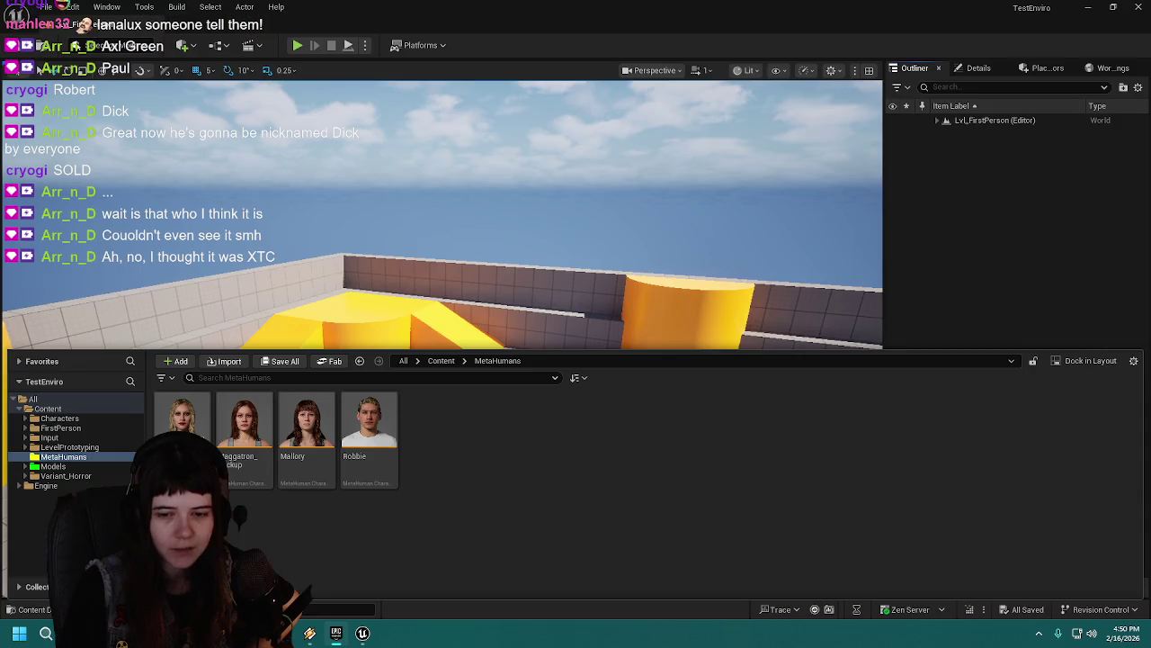
left_click(336, 633)
left_click(335, 633)
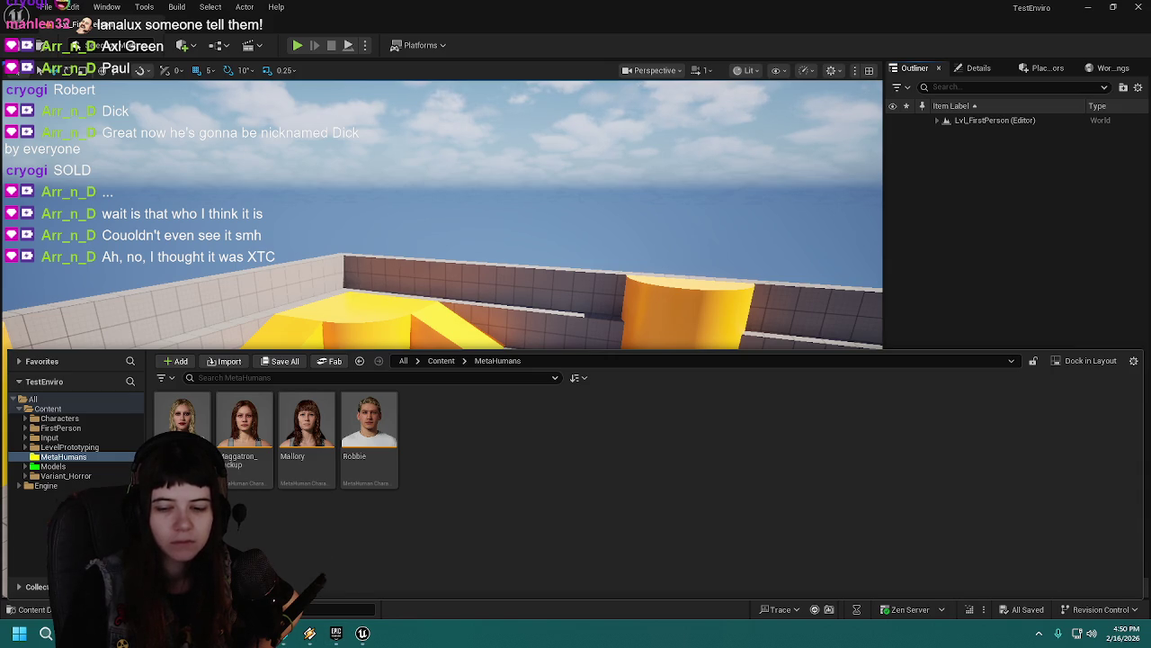
key("ctrl+shift+Escape")
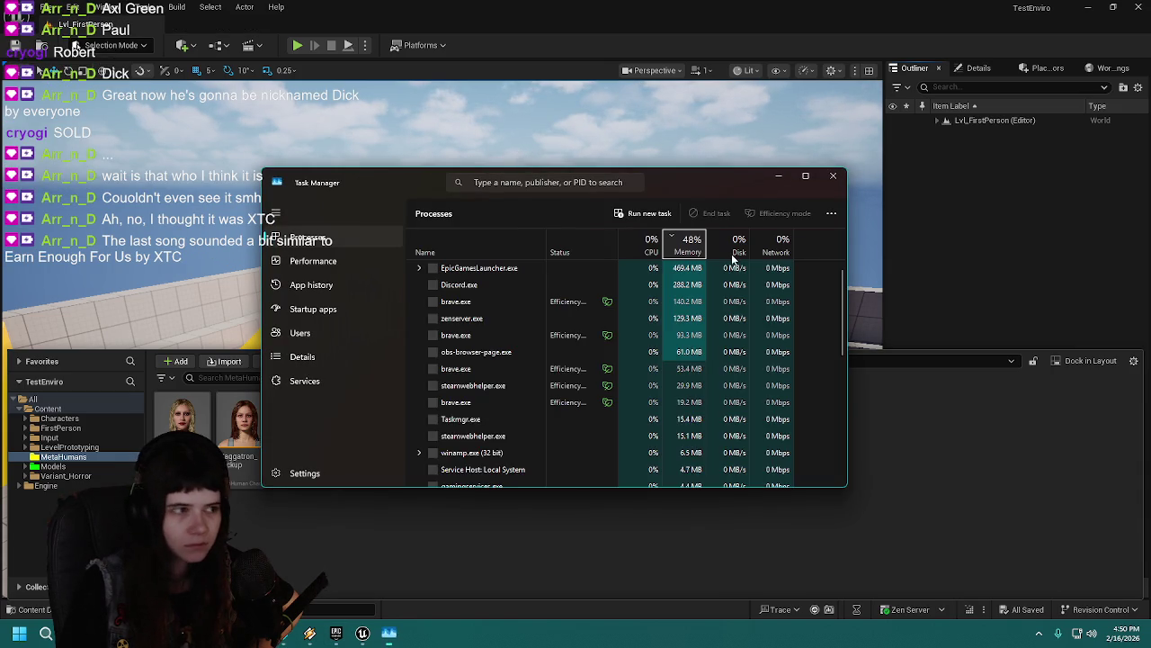
Step: End the EpicGamesLauncher process, close Task Manager, and minimize the editor
left_click(491, 284)
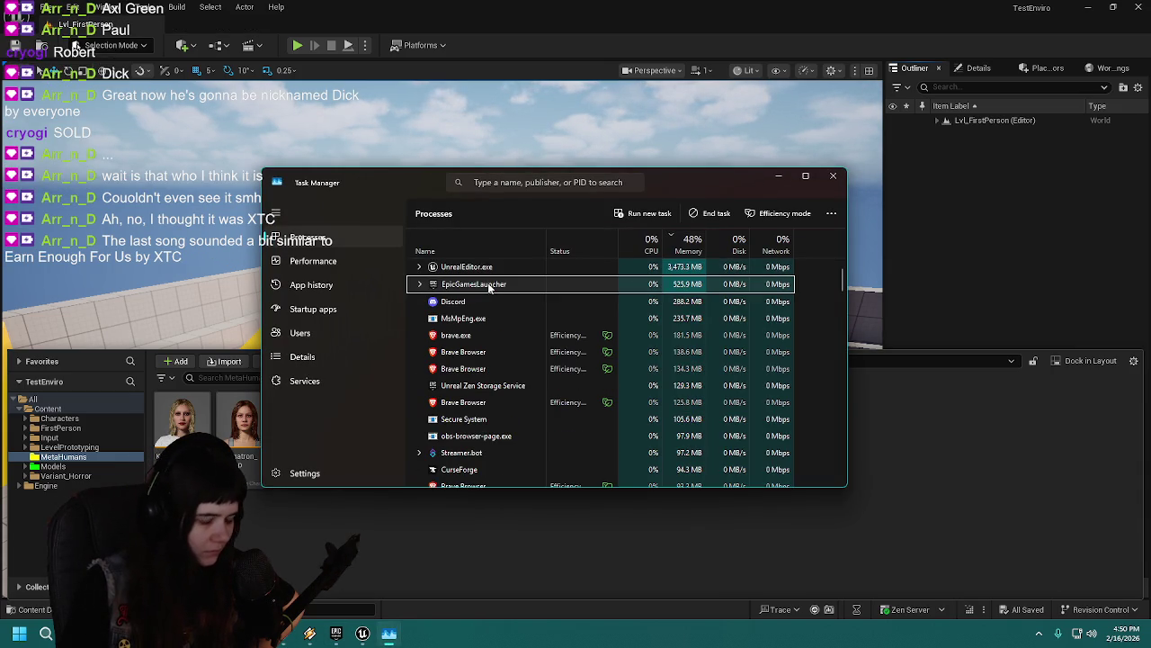
key("Delete")
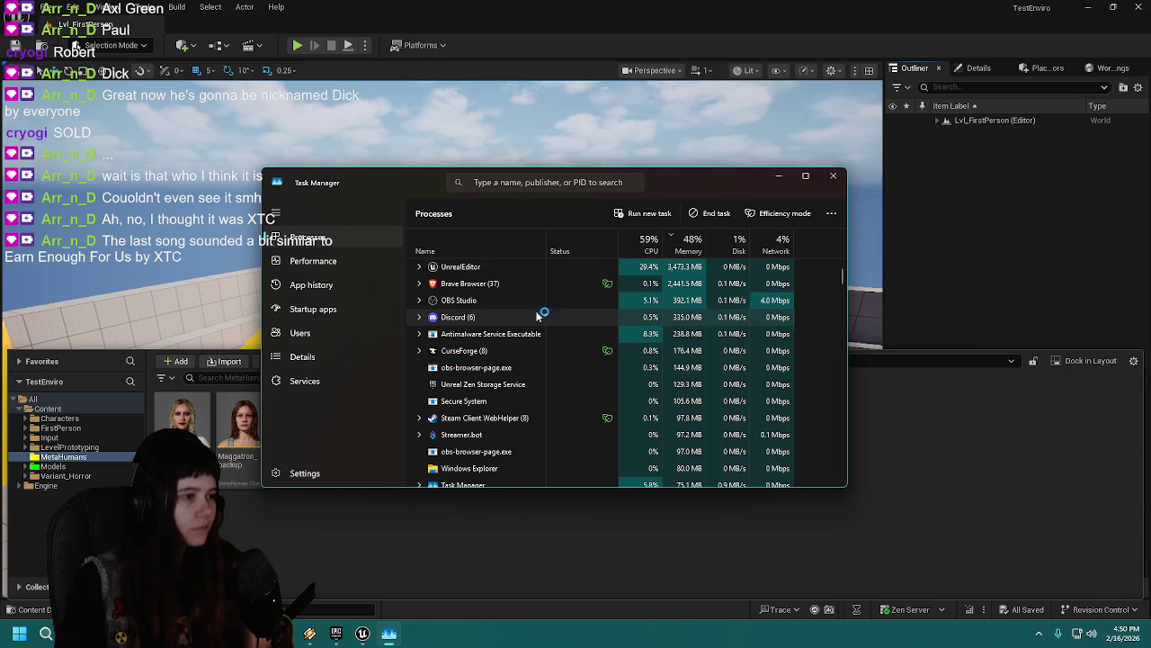
left_click(836, 177)
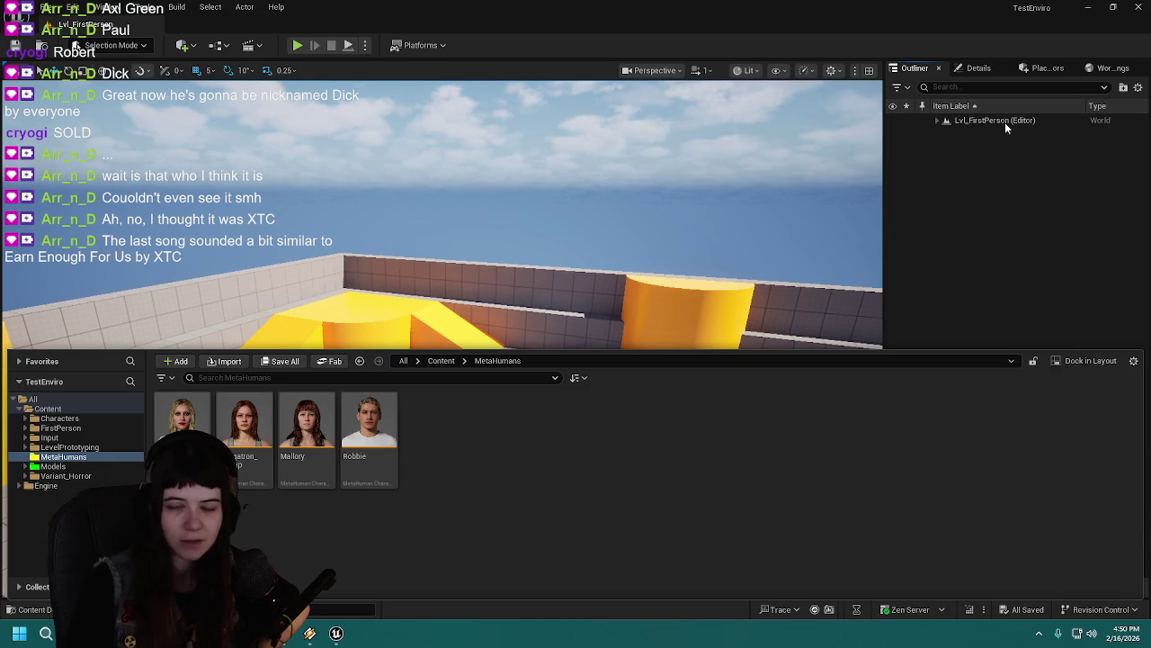
left_click(1086, 9)
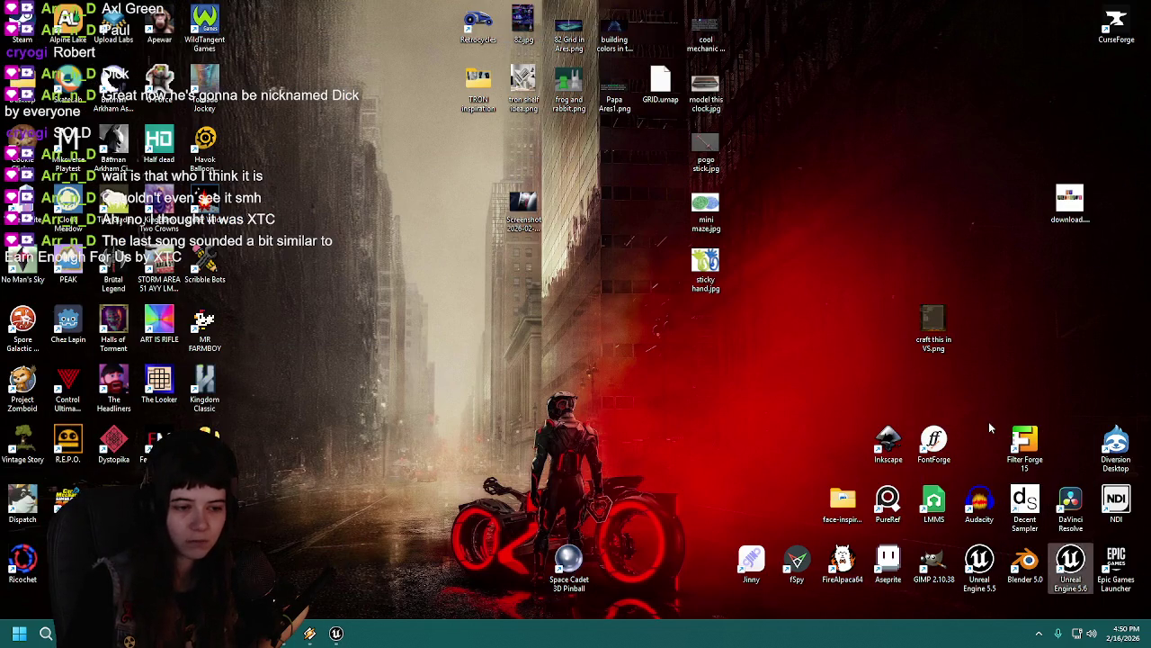
Step: Relaunch the Epic Games Launcher from its desktop shortcut
double_click(1115, 565)
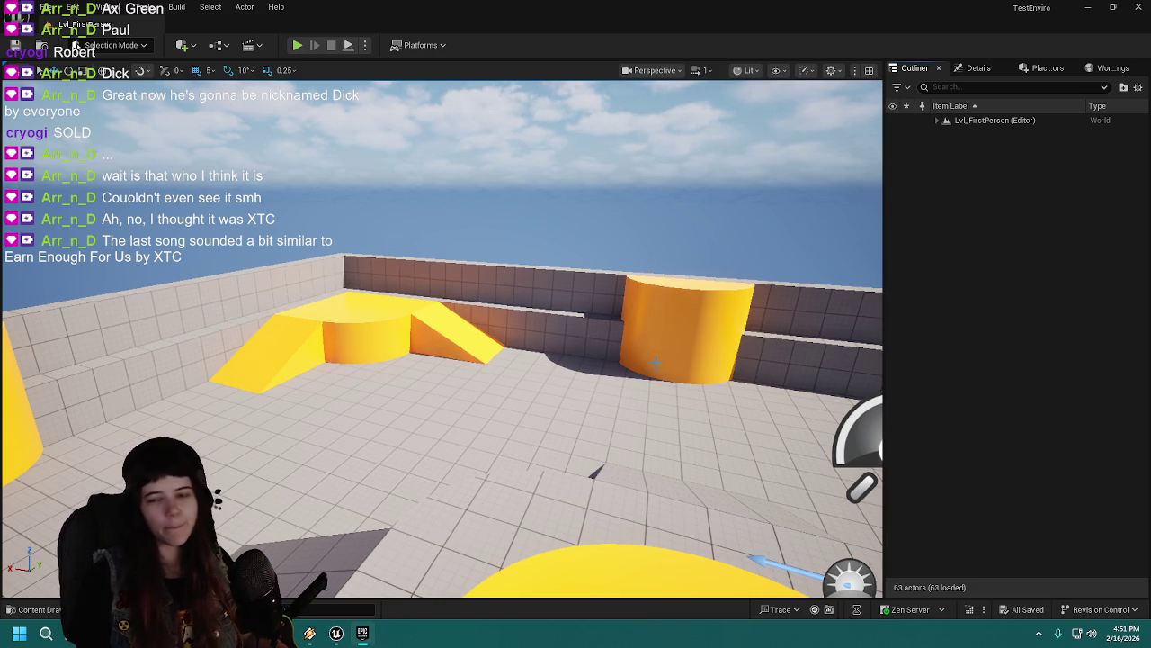
Step: In the Content Drawer, go up from the MetaHumans folder to the top-level Content folder
left_click(27, 609)
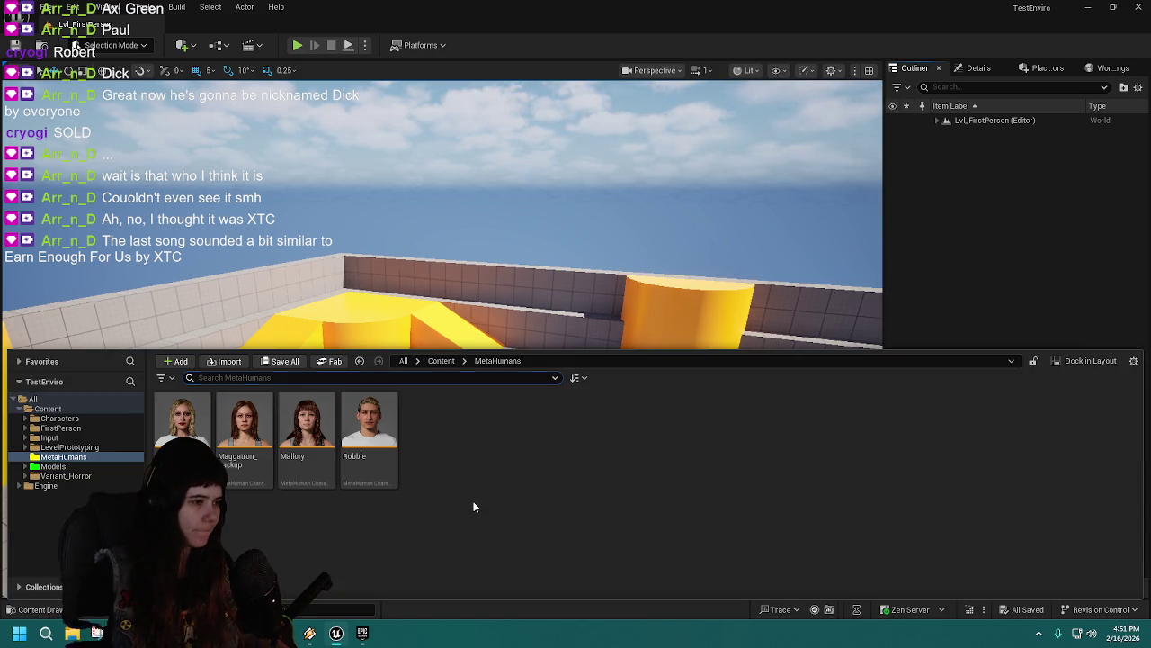
left_click(441, 360)
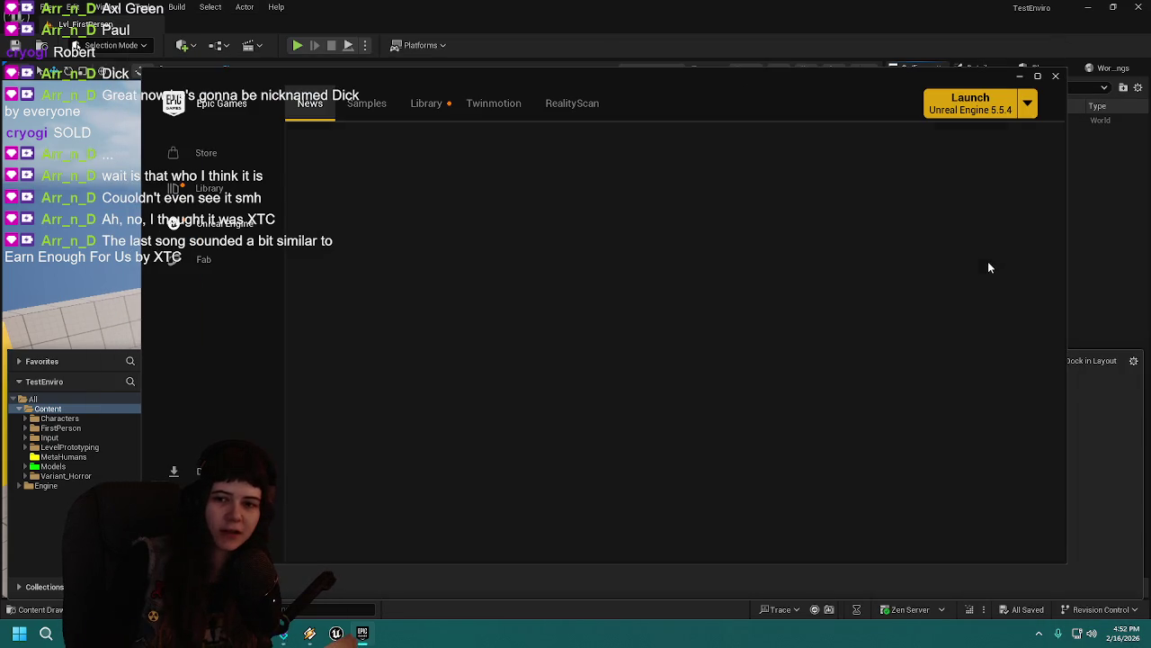
Step: Switch from the Epic Games Launcher back to the Unreal Editor with Alt+Tab
key("alt+Tab")
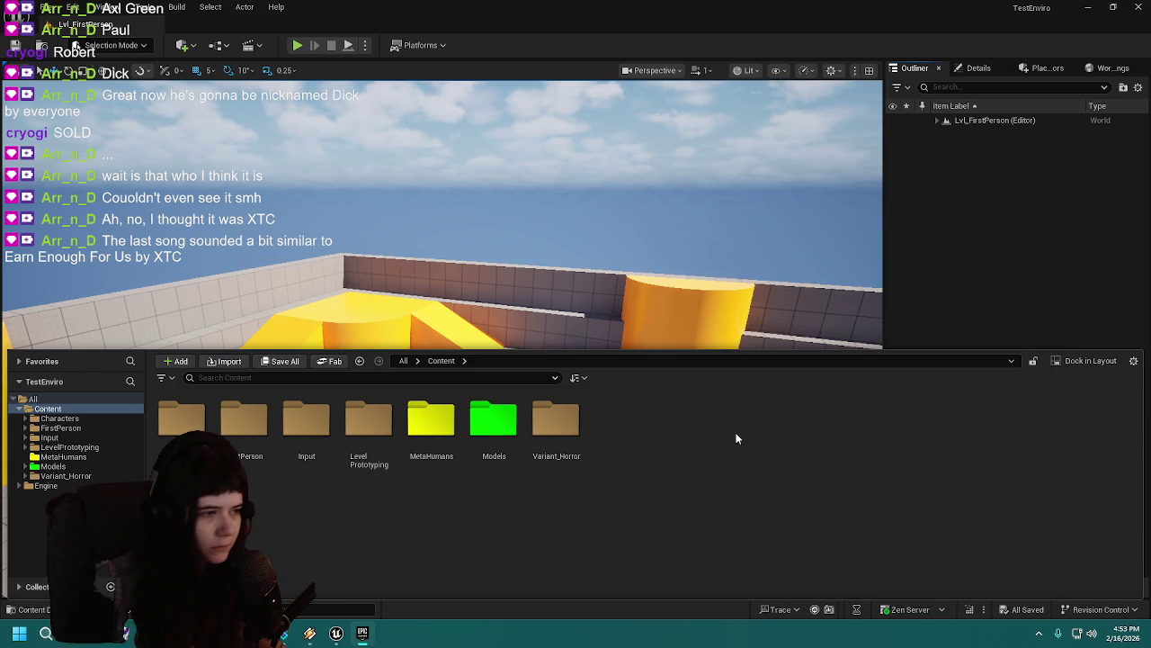
Step: Hide the Content Drawer, quit the Unreal Editor, and relaunch Unreal Engine 5.6
key("ctrl+space")
scroll(461, 411, "down", 3)
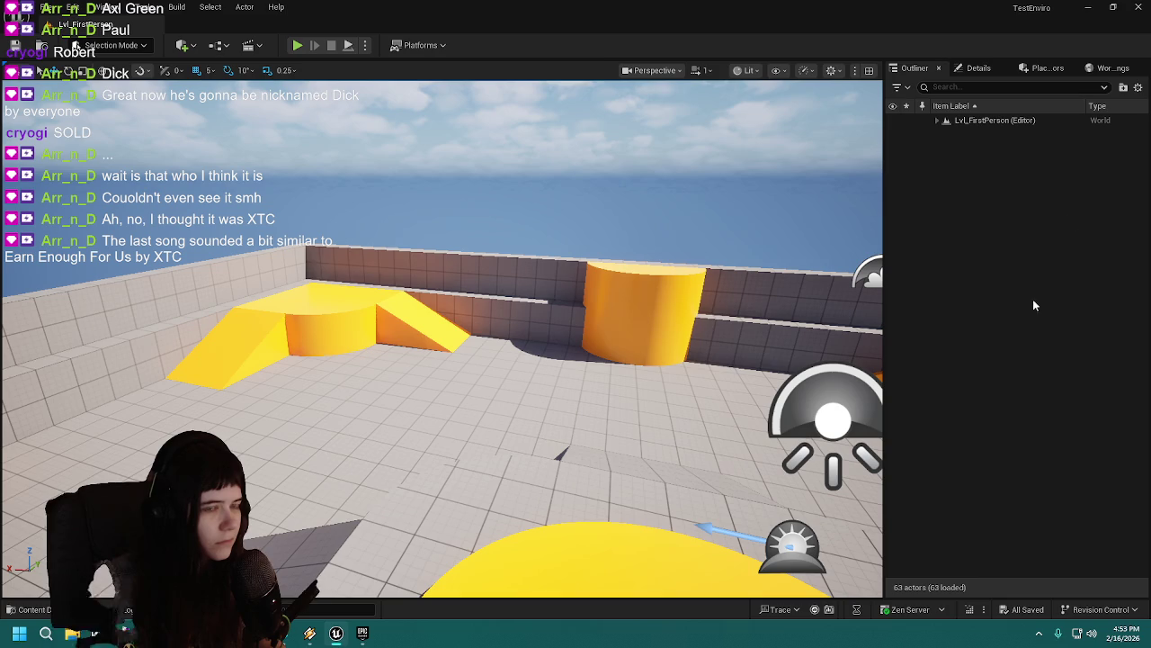
left_click(1135, 7)
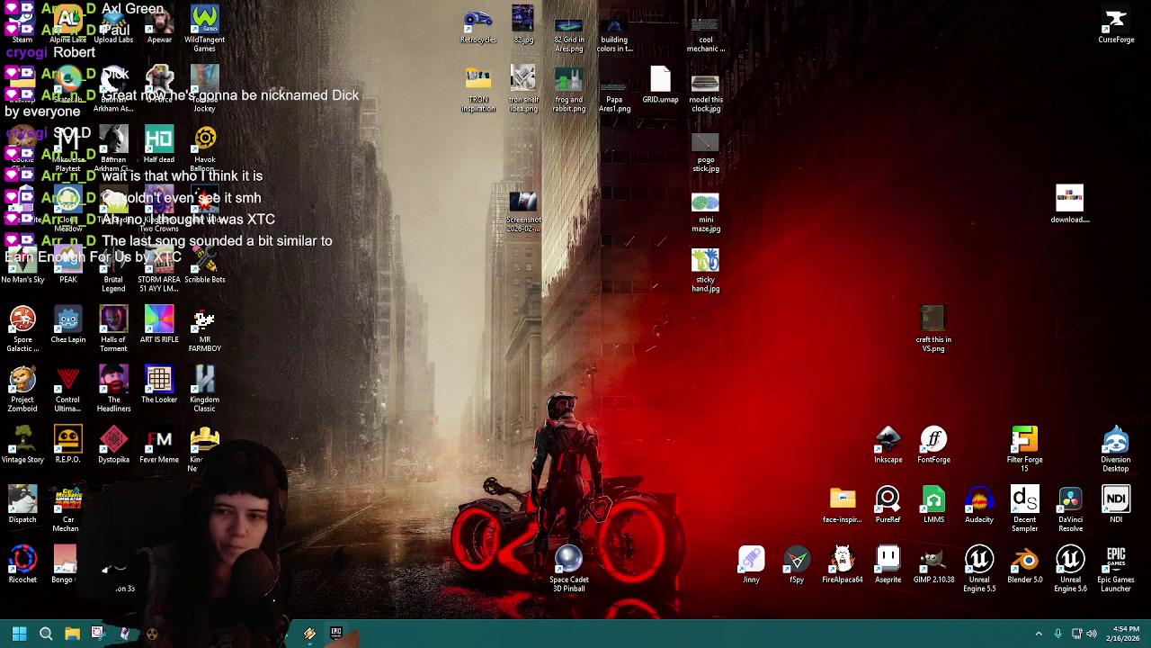
double_click(1071, 562)
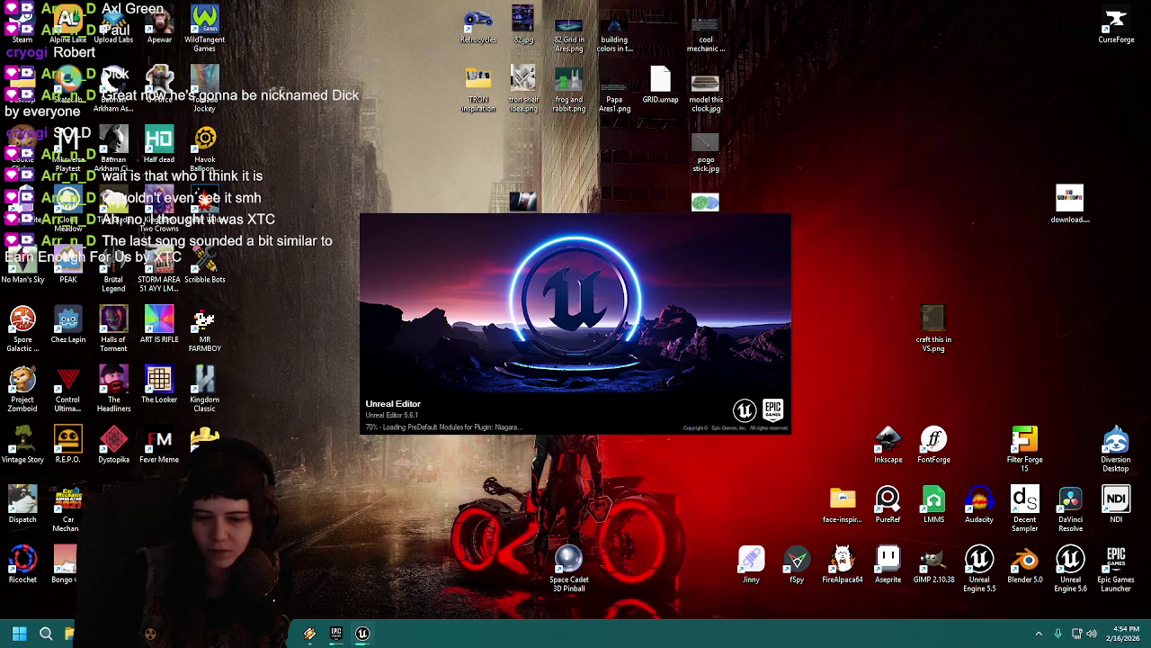
Step: Launch Unreal Engine 5.5, close its Project Browser, and restart the Epic Games Launcher
double_click(979, 563)
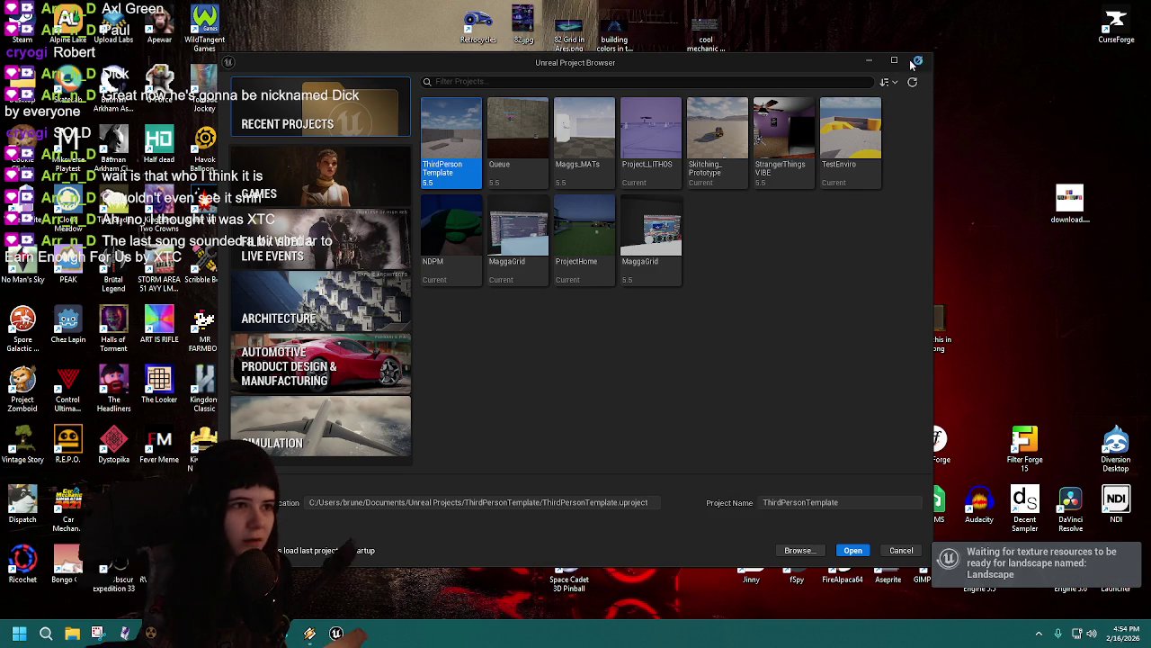
left_click(916, 61)
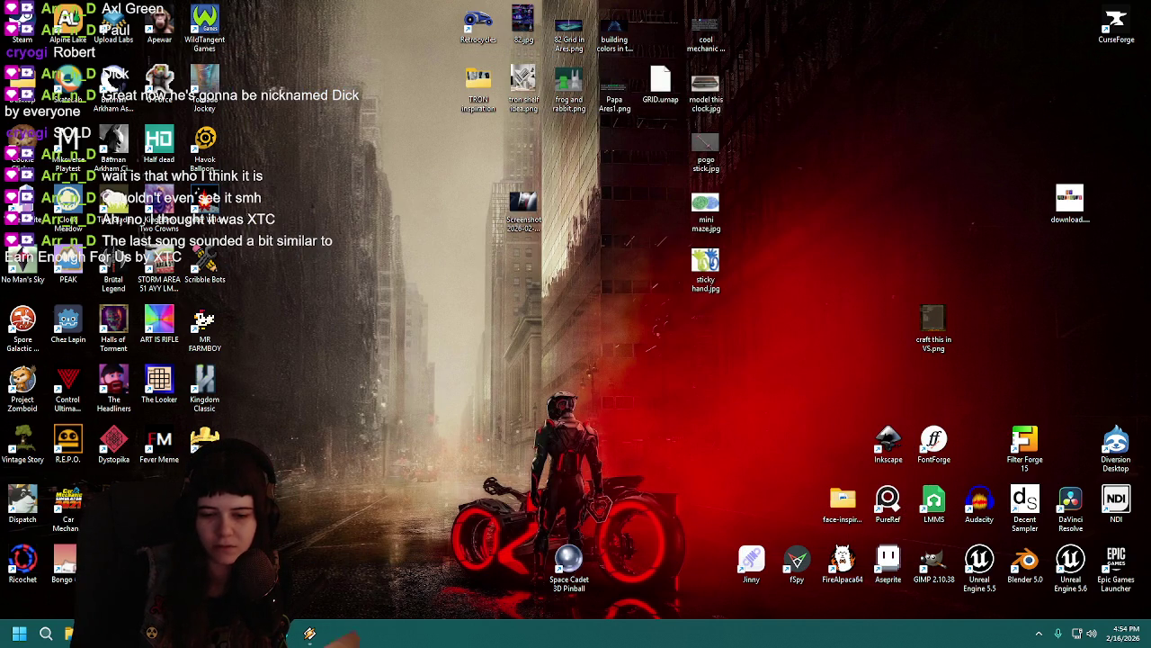
double_click(1115, 562)
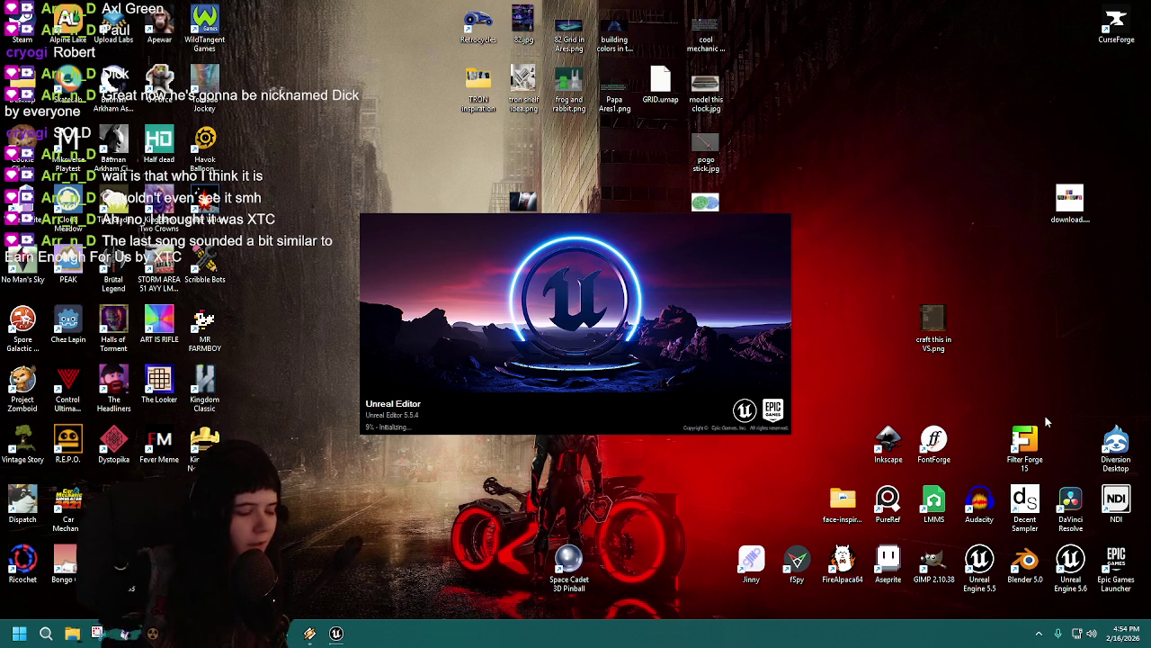
left_click(1107, 566)
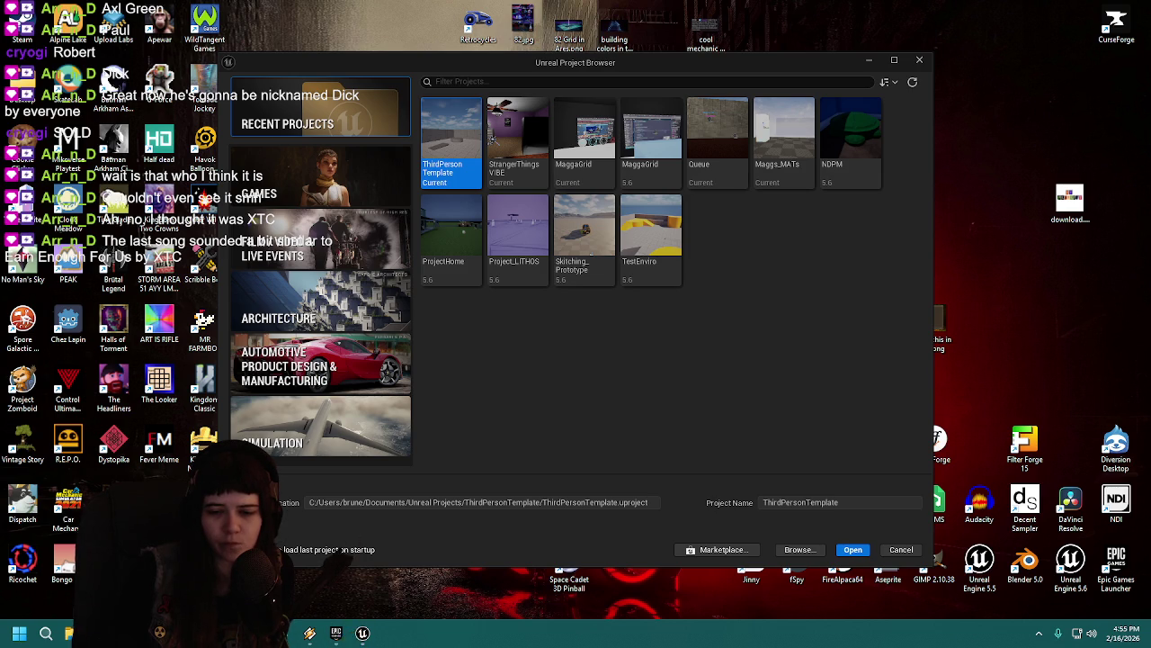
Step: Open the ThirdPersonTemplate project in Unreal Engine 5.5
left_click(335, 634)
left_click(335, 634)
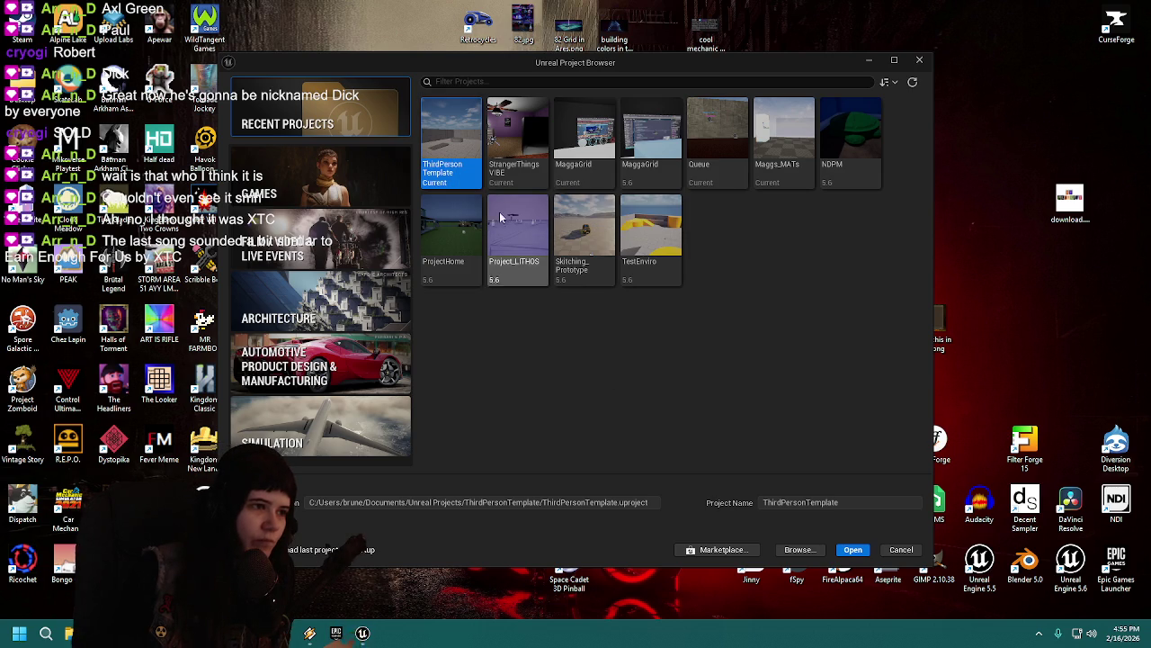
double_click(456, 135)
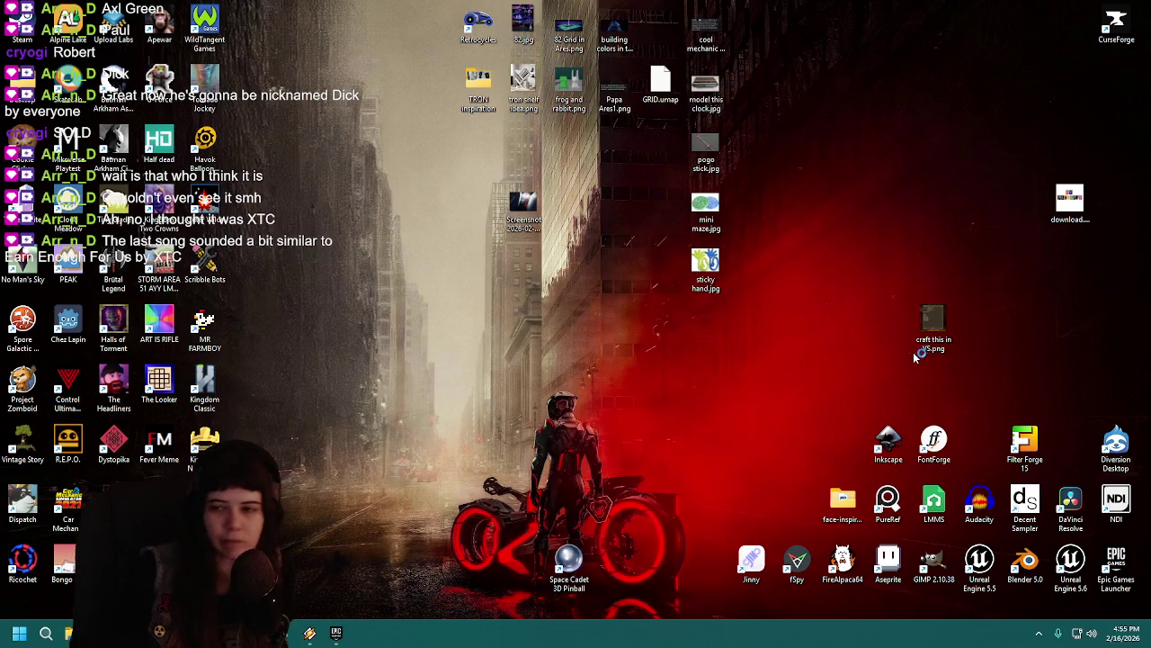
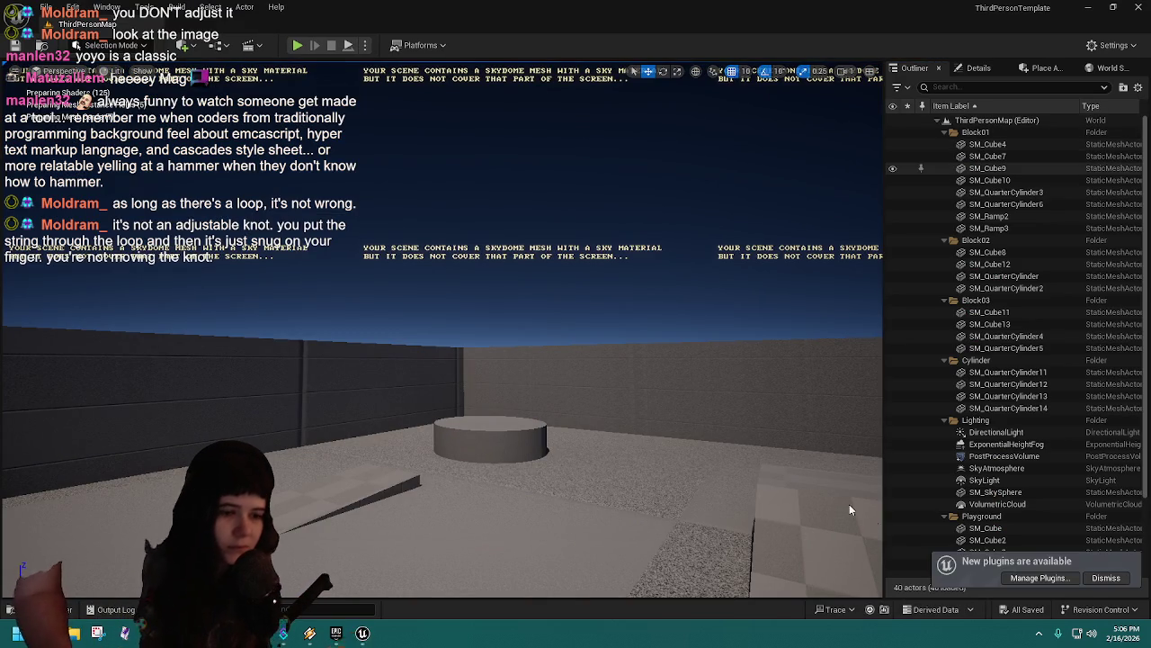
Step: Dismiss the new plugins notice and close the ThirdPersonTemplate editor window
left_click(1108, 579)
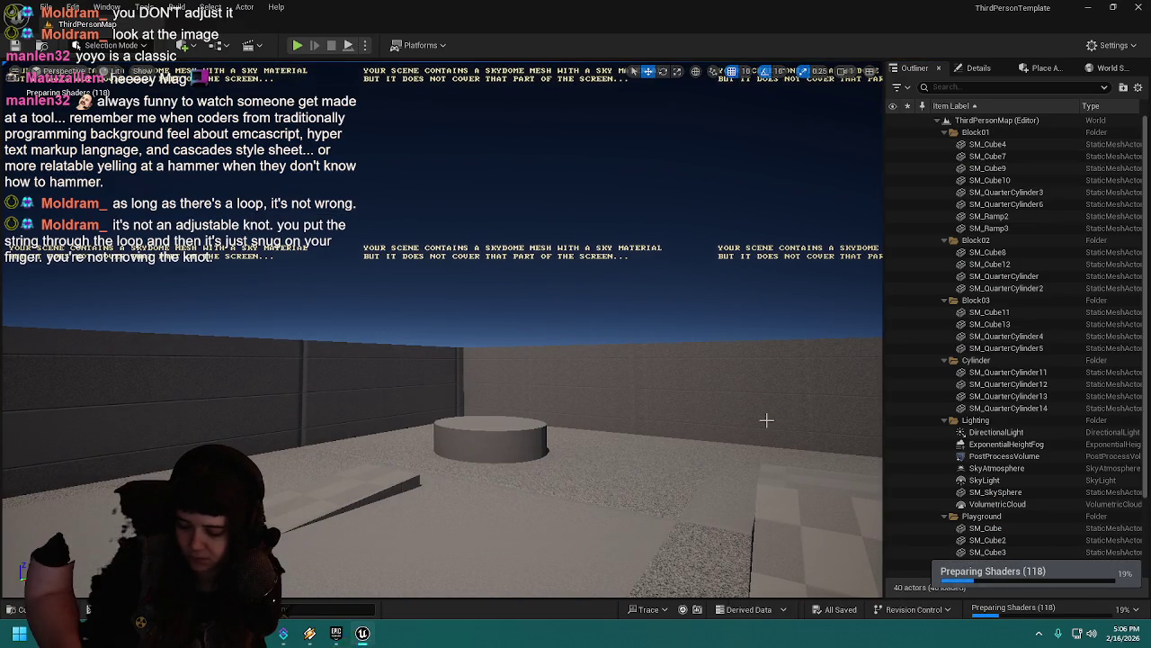
left_click(1138, 7)
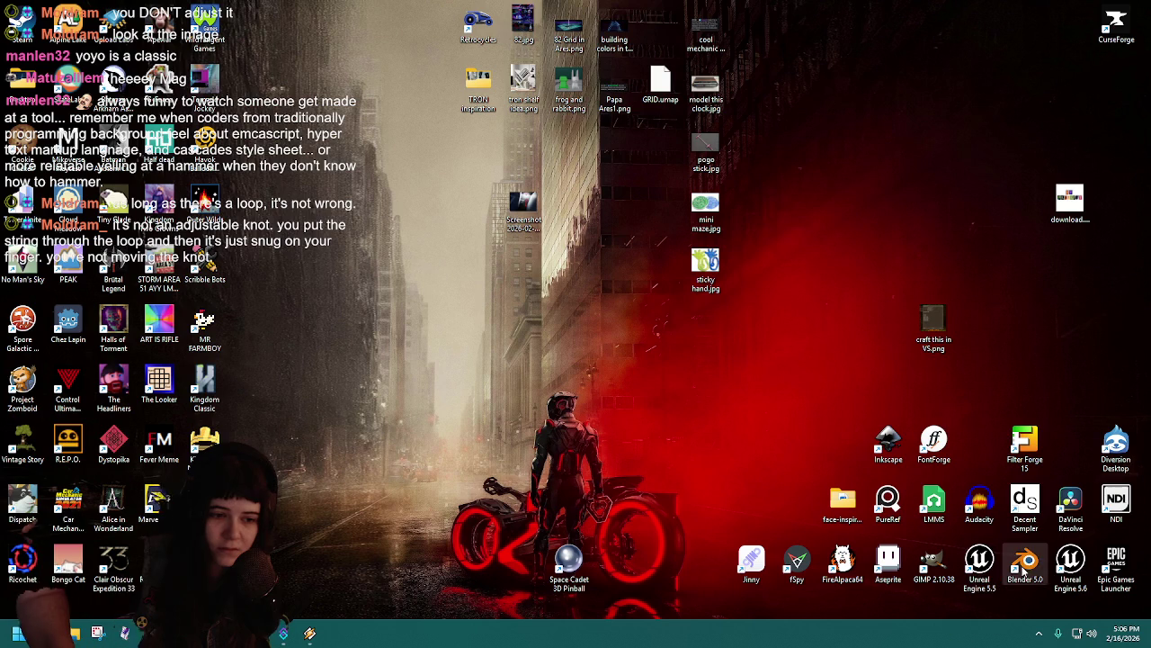
Step: Launch Unreal Engine 5.6, open a converted copy of ThirdPersonTemplate, and bring the knot image browser forward
double_click(1073, 560)
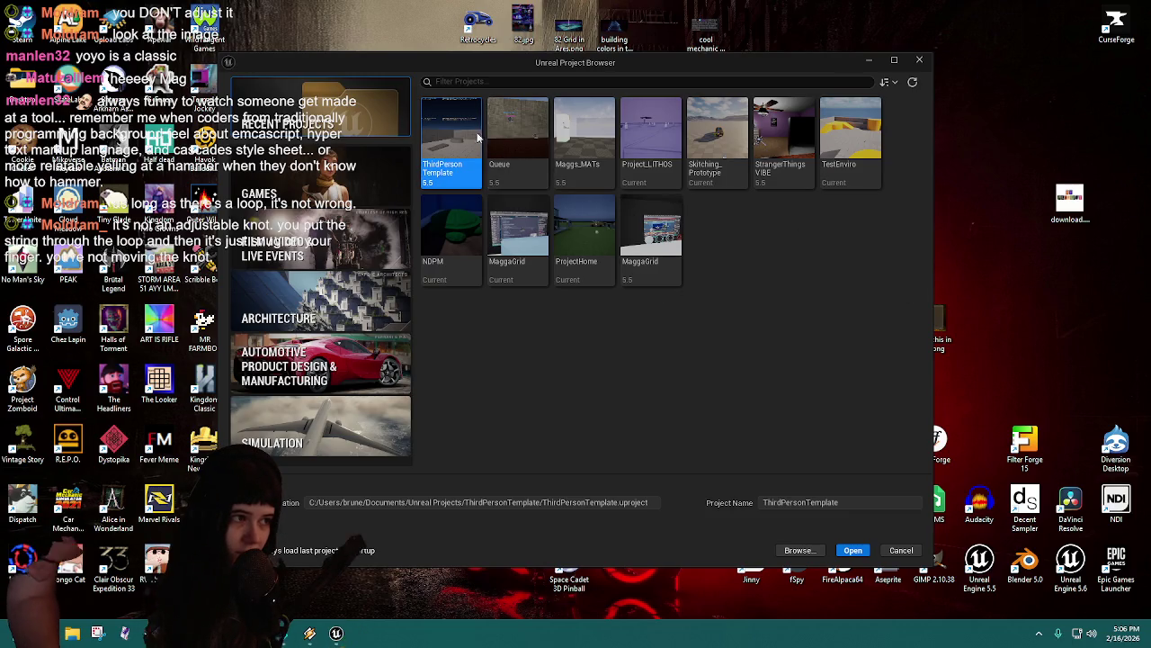
double_click(460, 136)
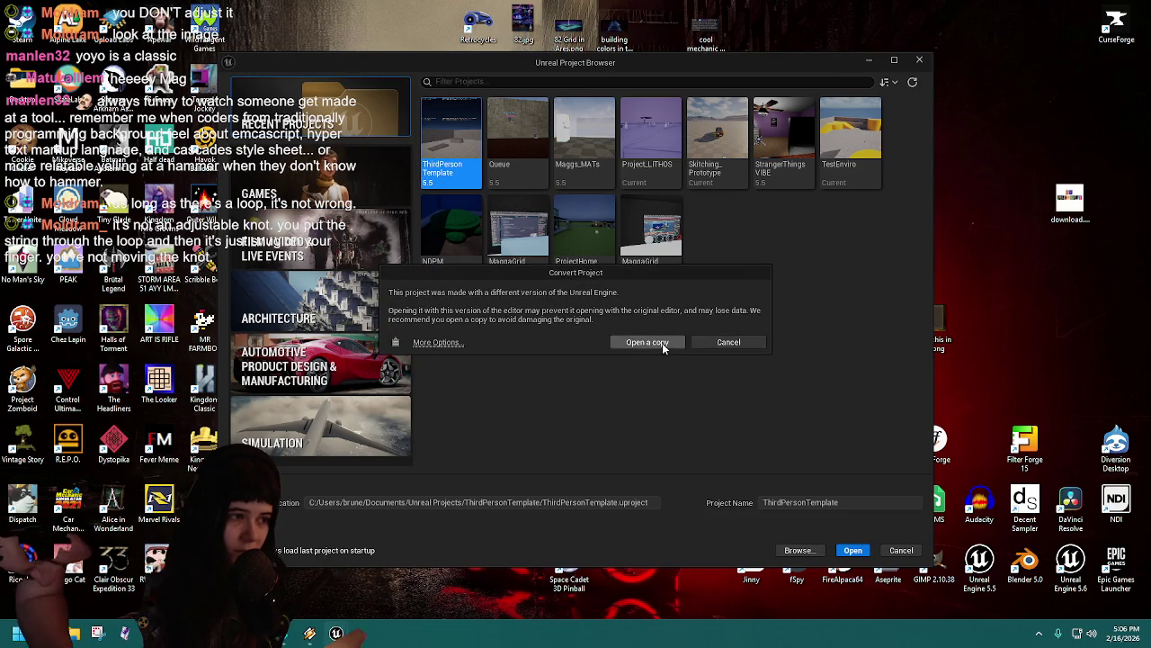
left_click(727, 340)
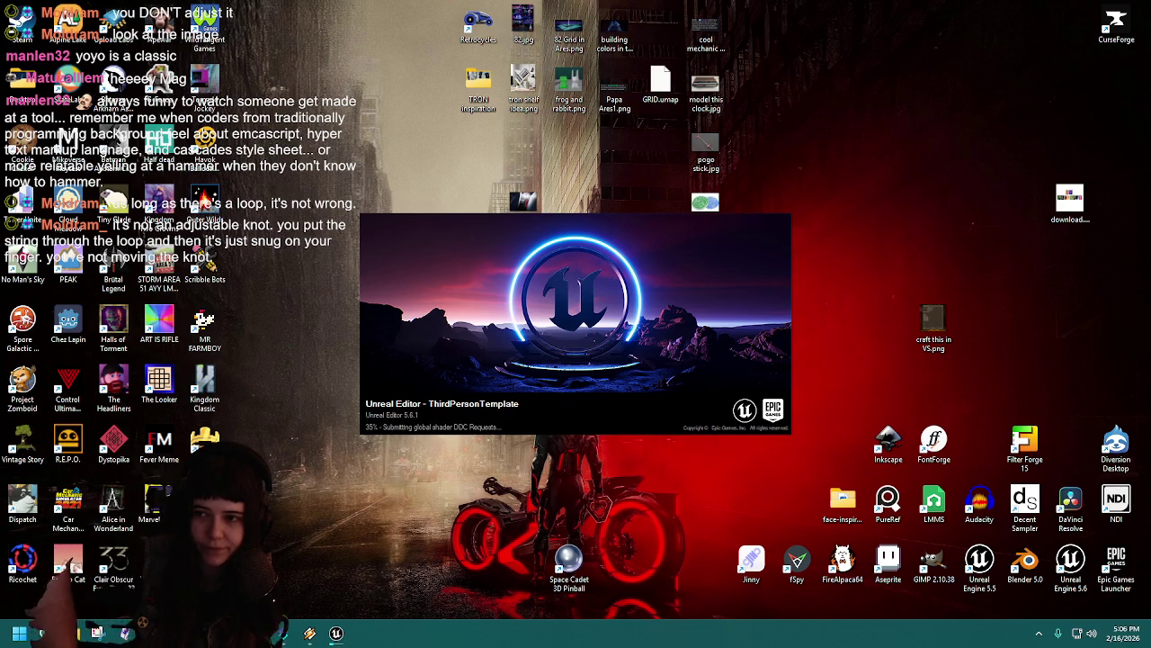
left_click(353, 635)
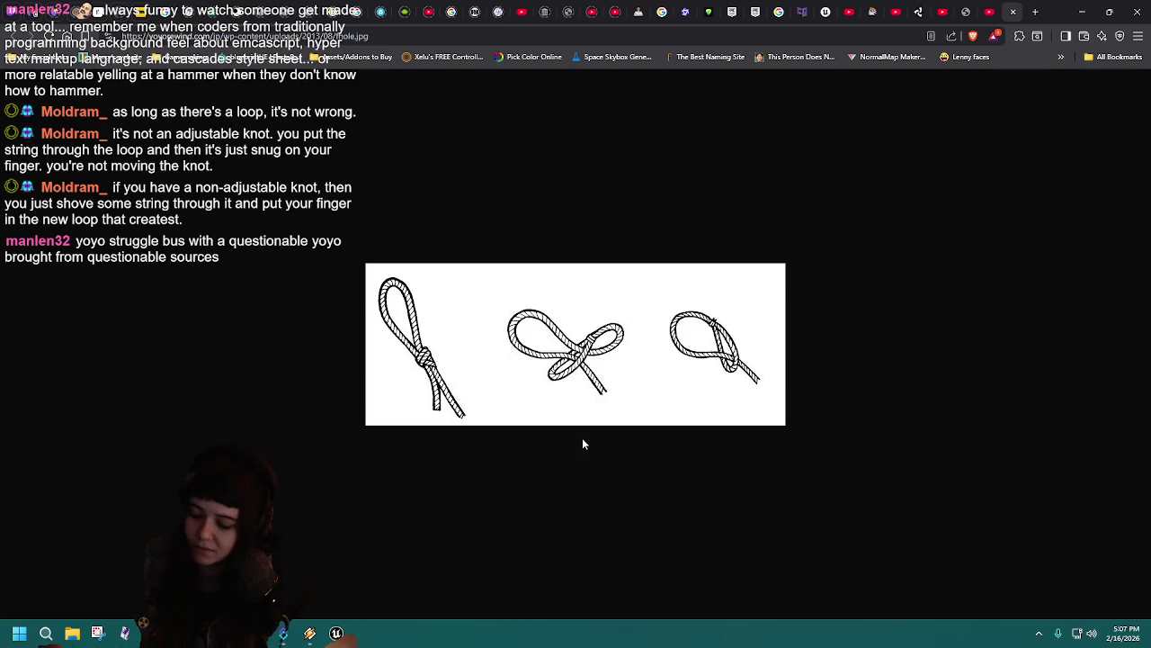
Step: Minimize the knot image browser window while the project loads
left_click(1082, 11)
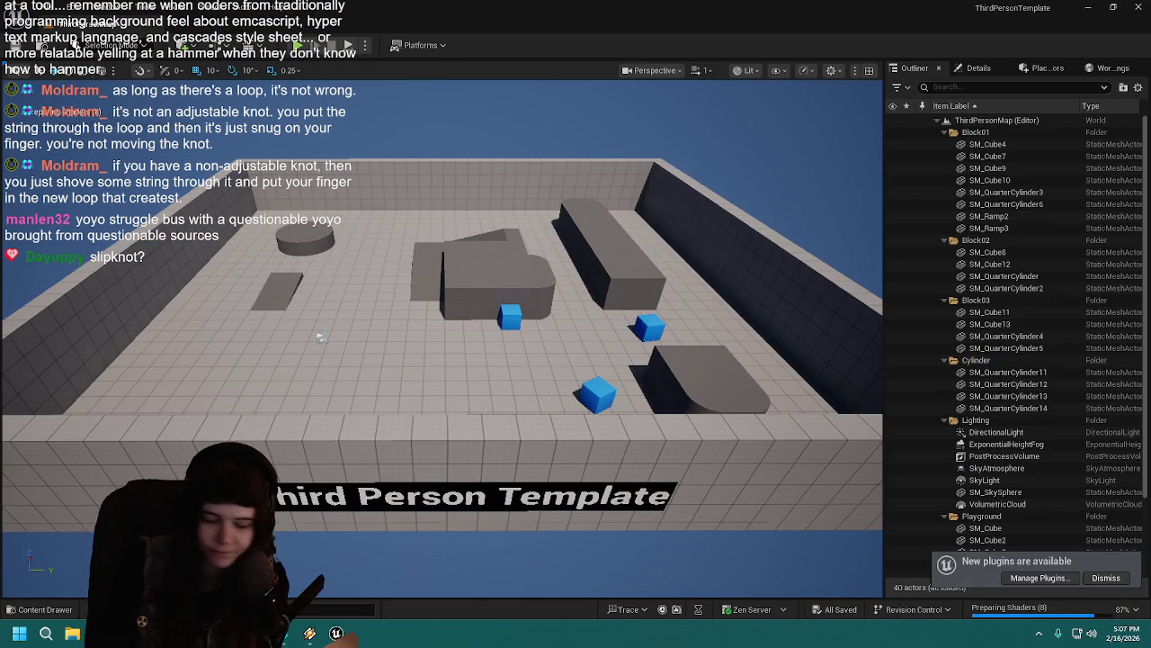
Step: Dismiss the plugin notice, collapse ThirdPersonMap in the Outliner, and show the Content Drawer
left_click(1105, 577)
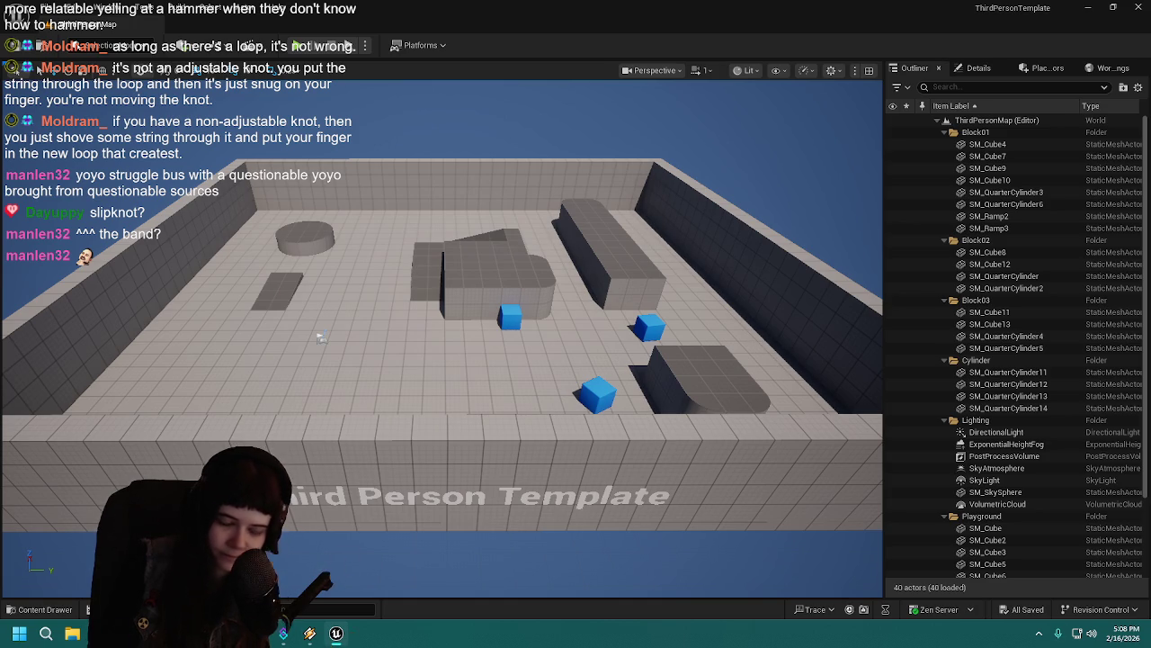
left_click(941, 120)
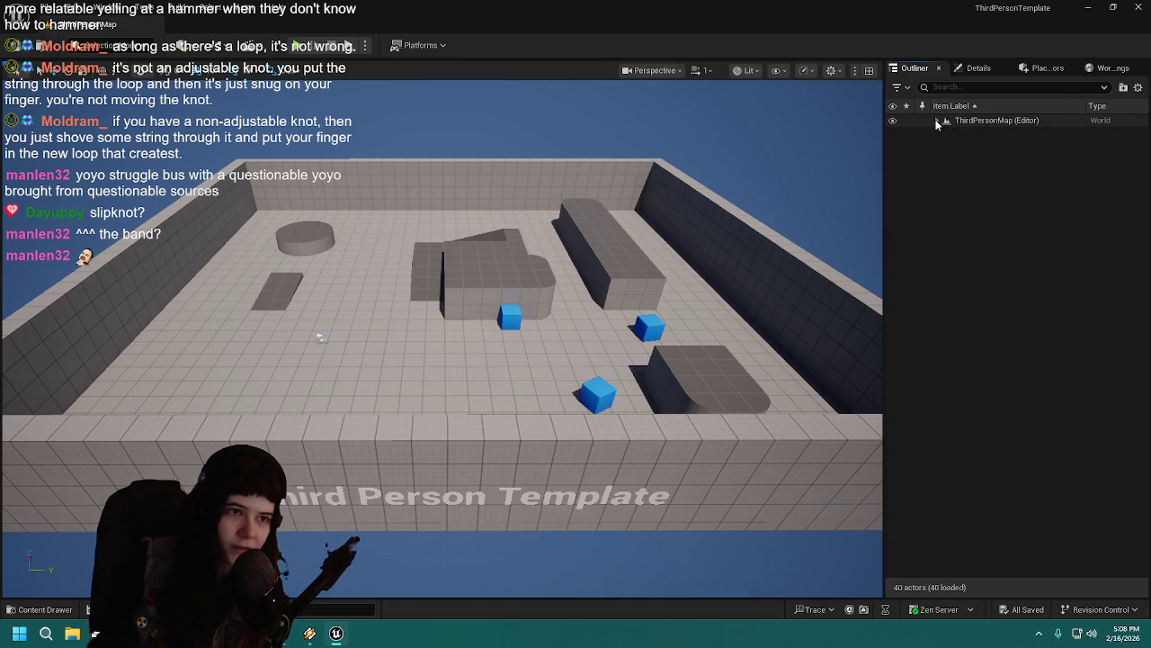
left_click(20, 612)
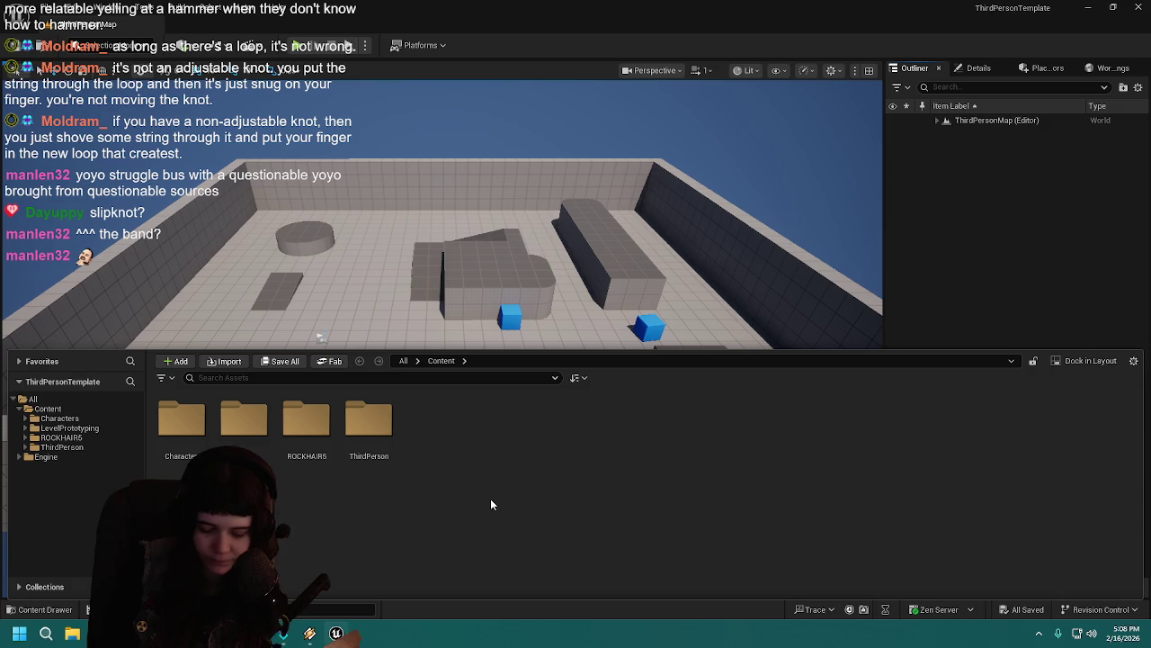
Step: Migrate the ROCKHAIRS folder to another project, confirming the assets in the Asset Report
left_click(322, 452)
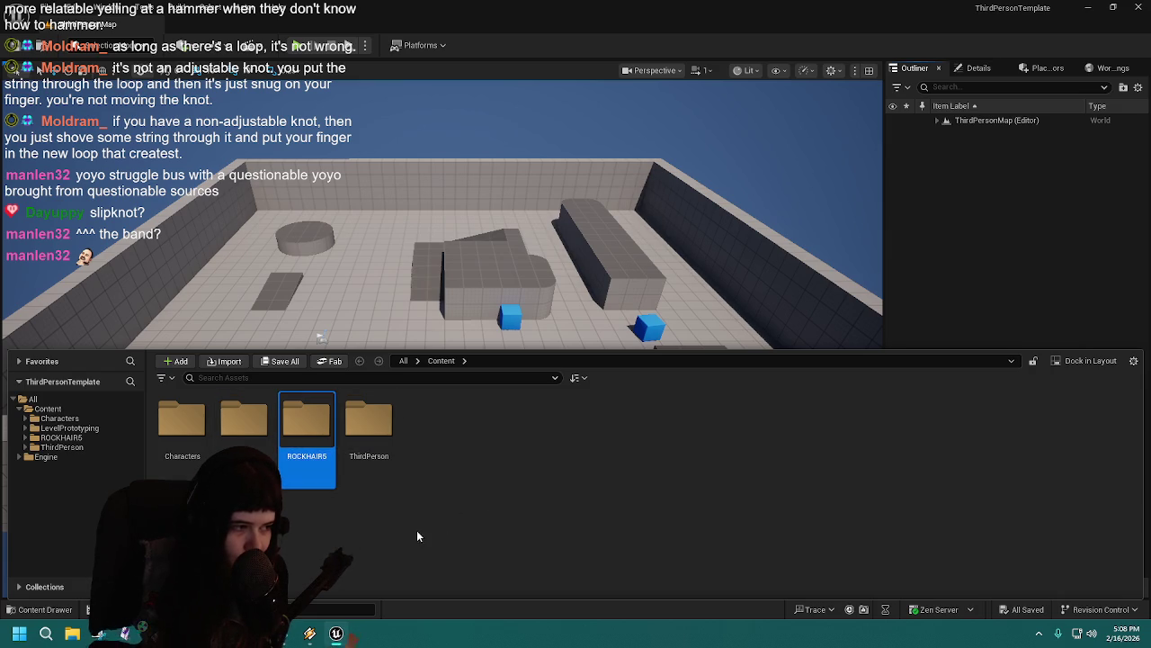
right_click(291, 439)
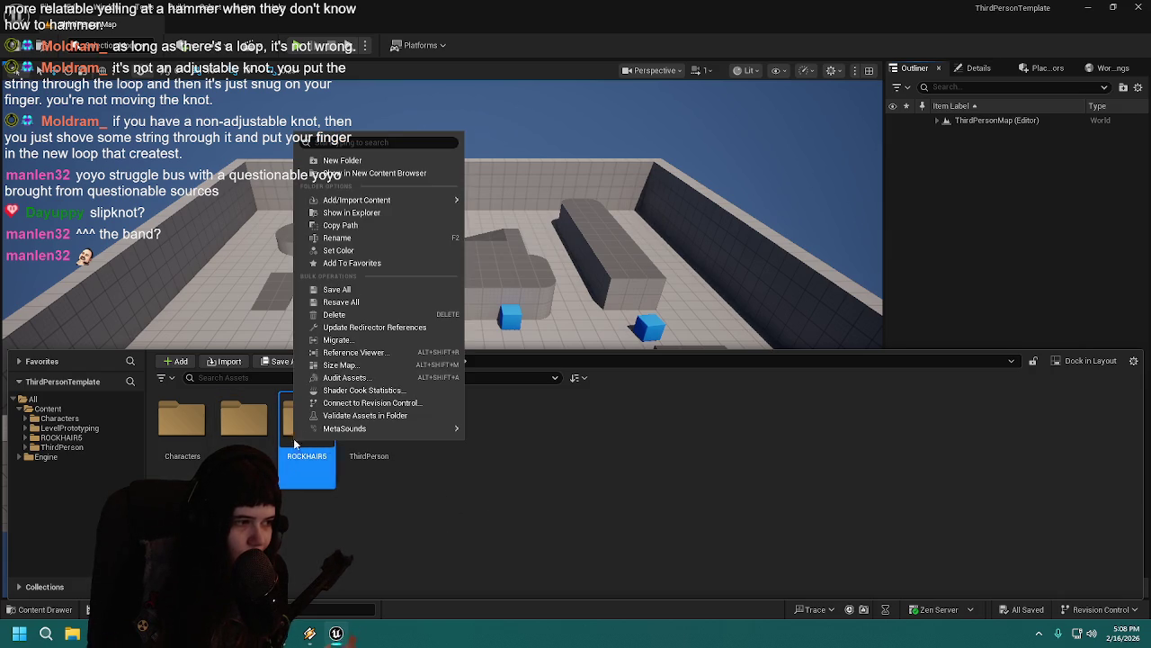
left_click(372, 341)
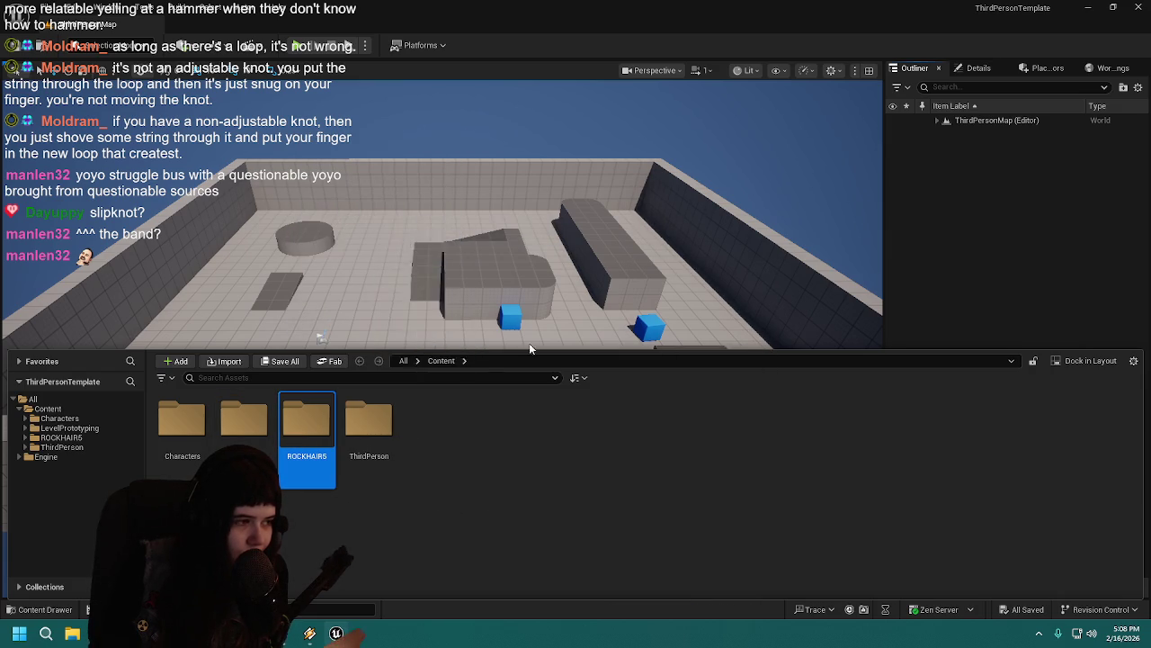
left_click(412, 205)
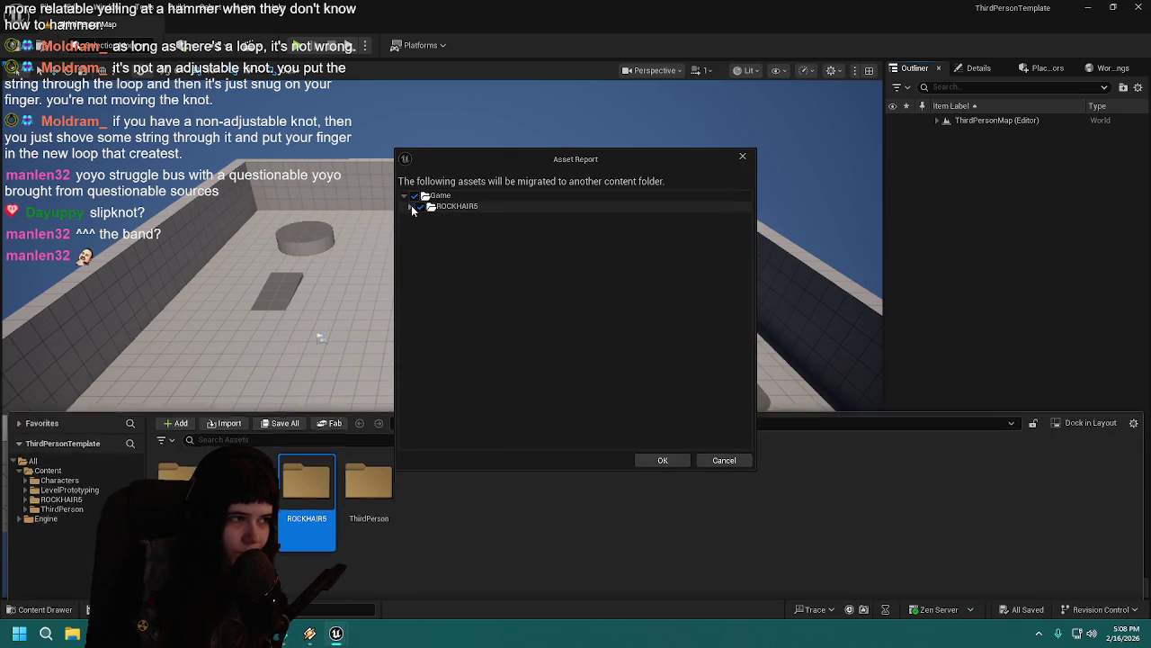
left_click(665, 455)
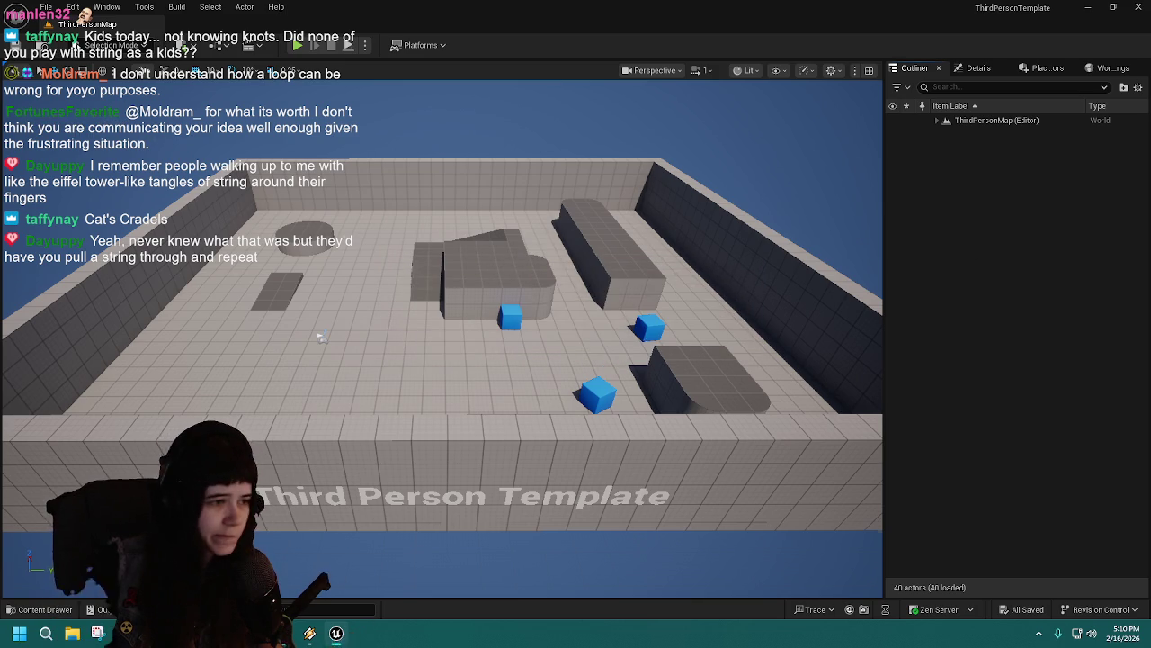
Step: Minimize the editor, relaunch Unreal Engine 5.6, and open the TestEnviro project
left_click_drag(450, 360, 476, 351)
left_click(1087, 7)
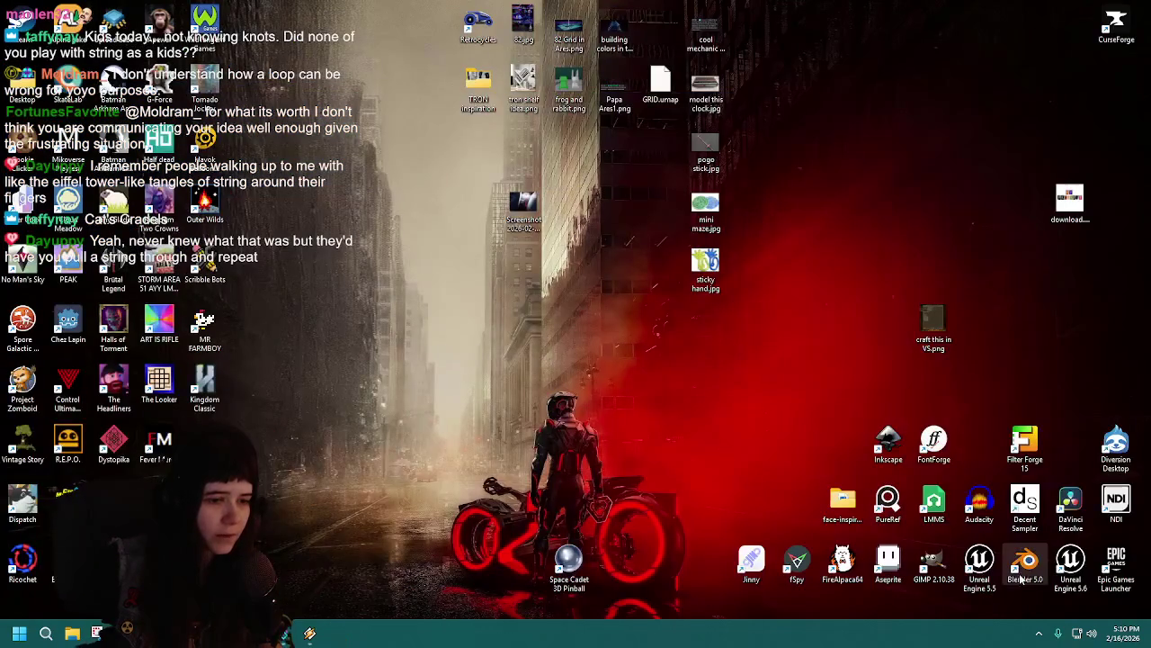
double_click(1075, 569)
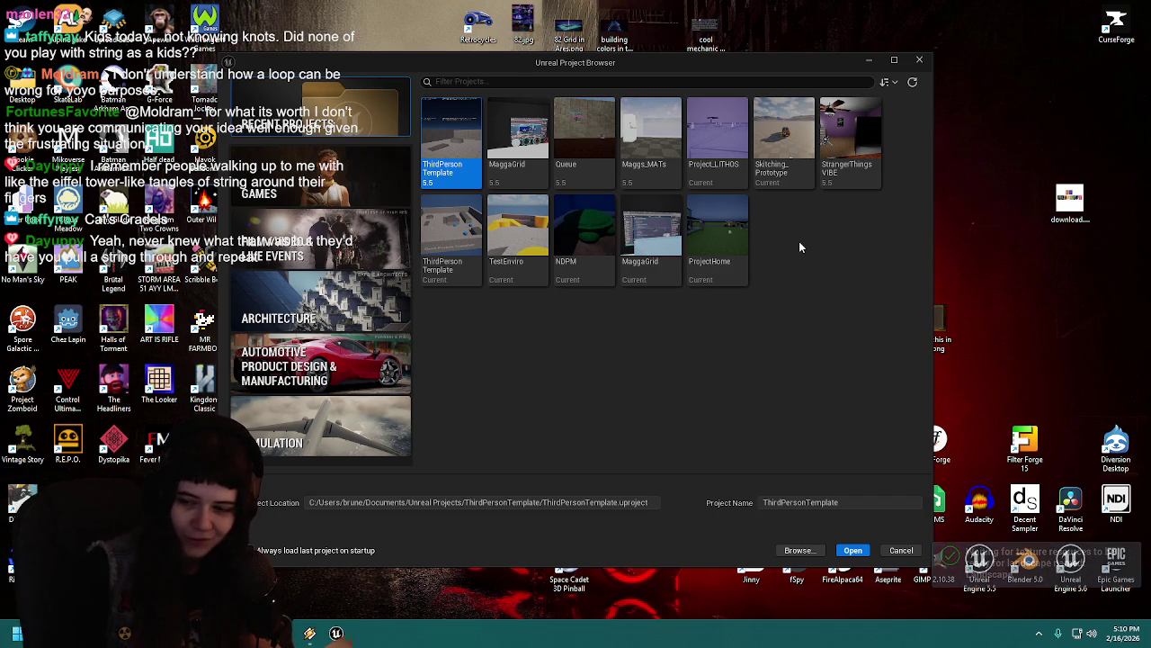
double_click(517, 243)
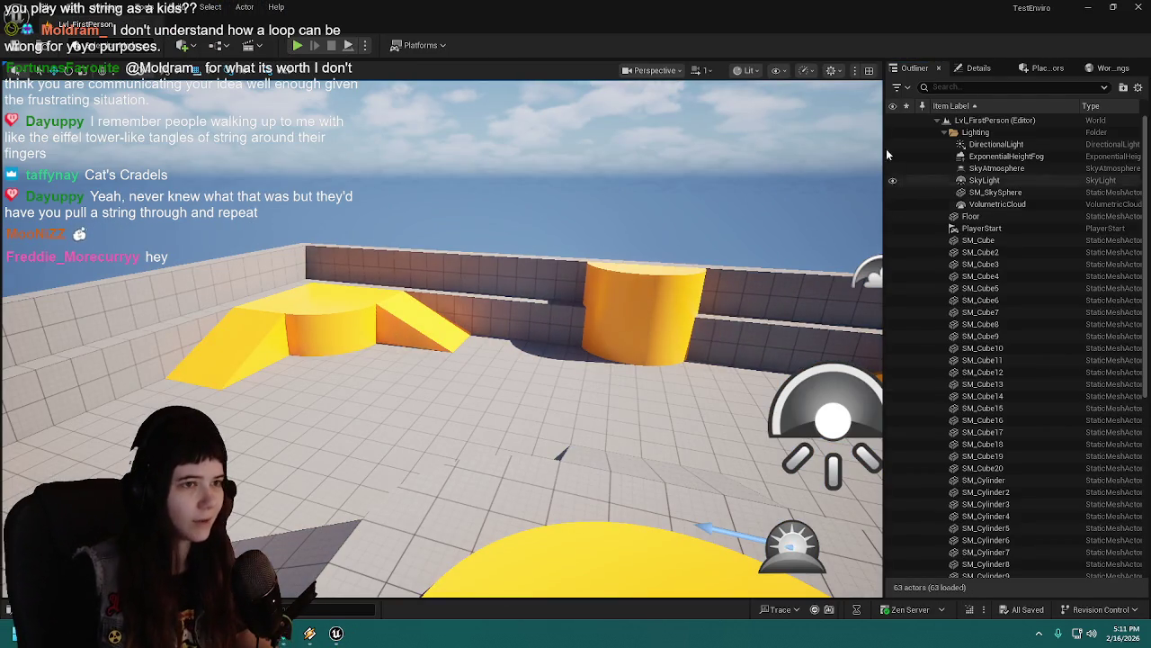
Step: Collapse Lvl_FirstPerson in the Outliner, open the Content Drawer with Ctrl+Space, and enter ROCKHAIRS
left_click(938, 119)
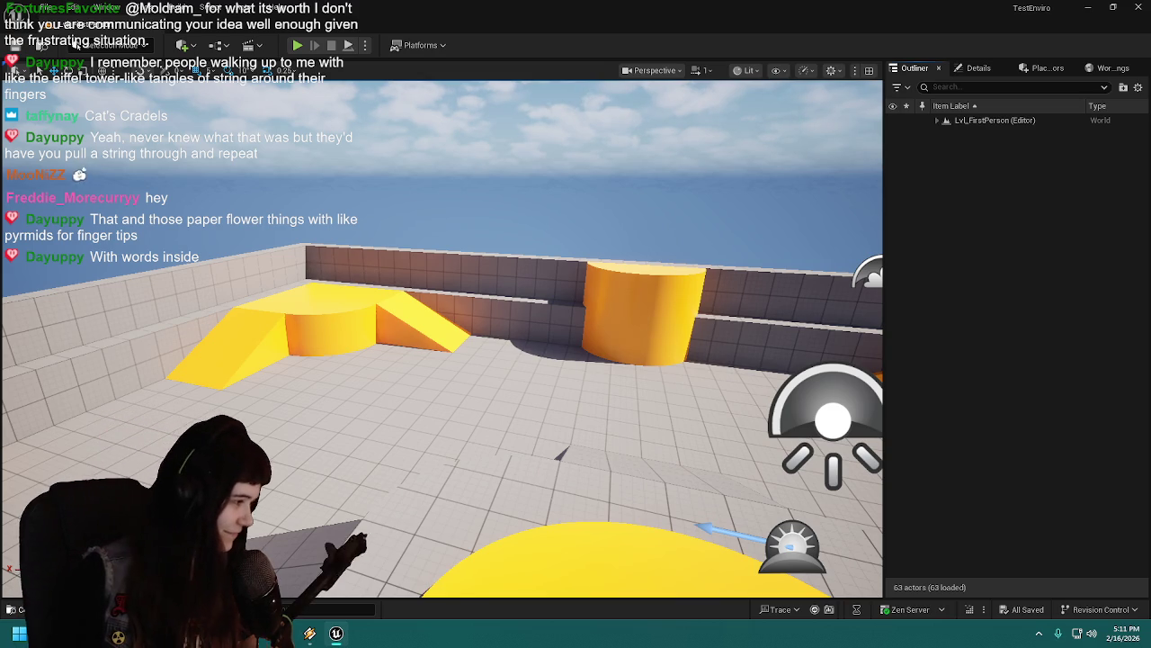
key("ctrl+space")
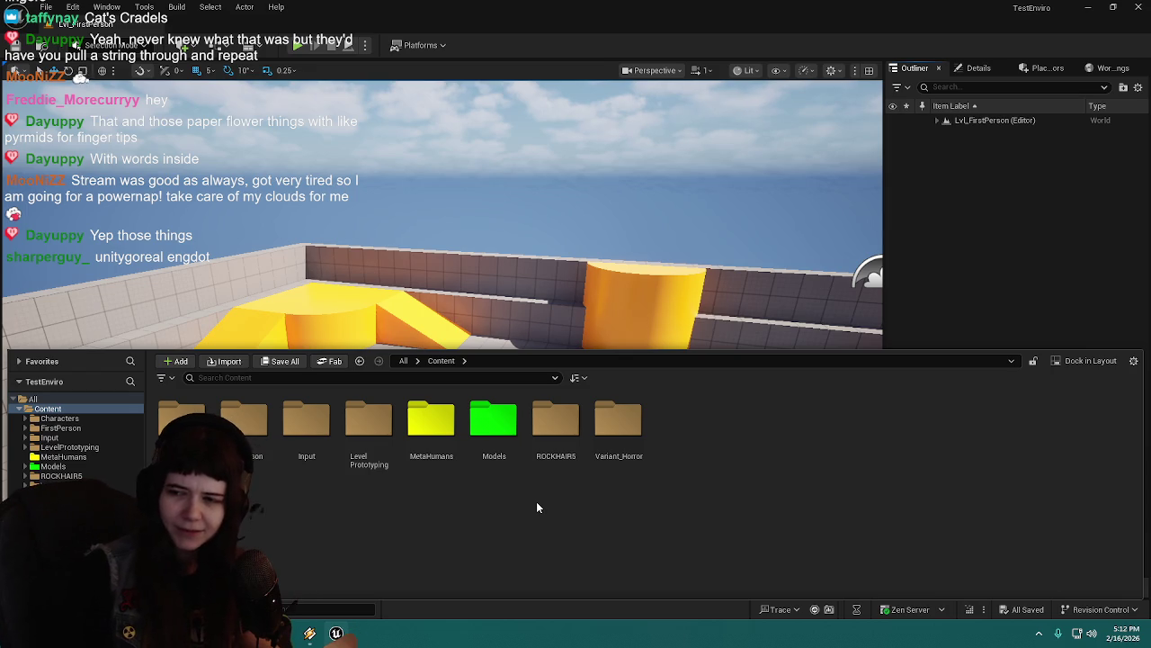
double_click(547, 442)
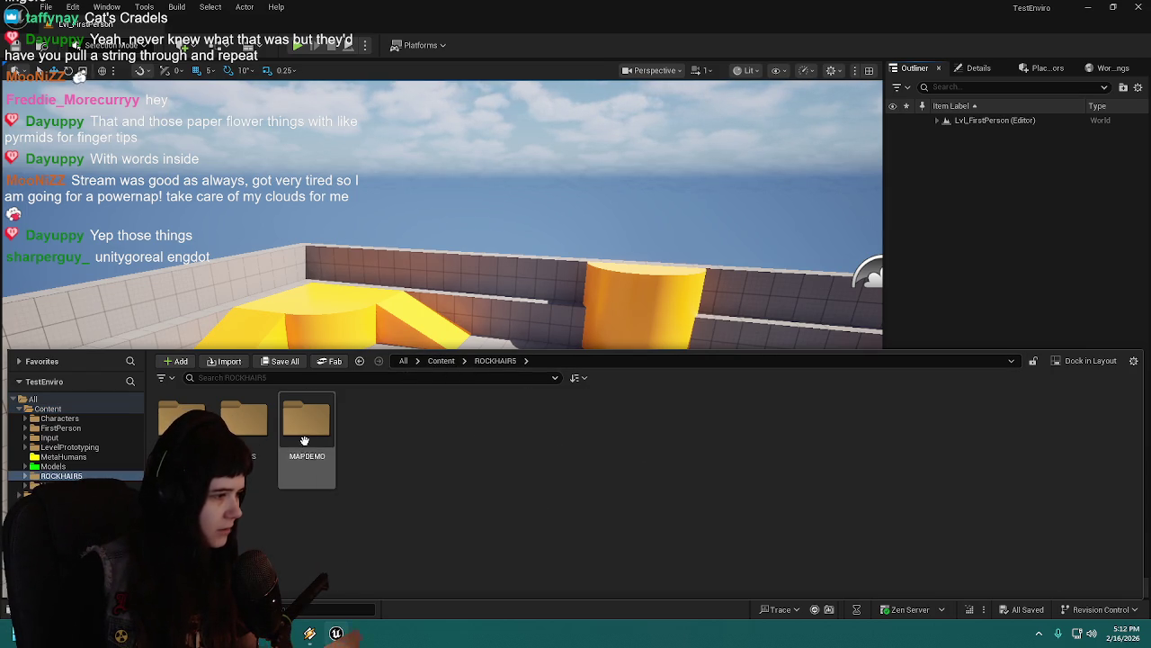
Step: Browse ROCKHAIRS > HAIRS, return to the root Content folder, and open MetaHumans
left_click(440, 360)
double_click(550, 430)
double_click(184, 423)
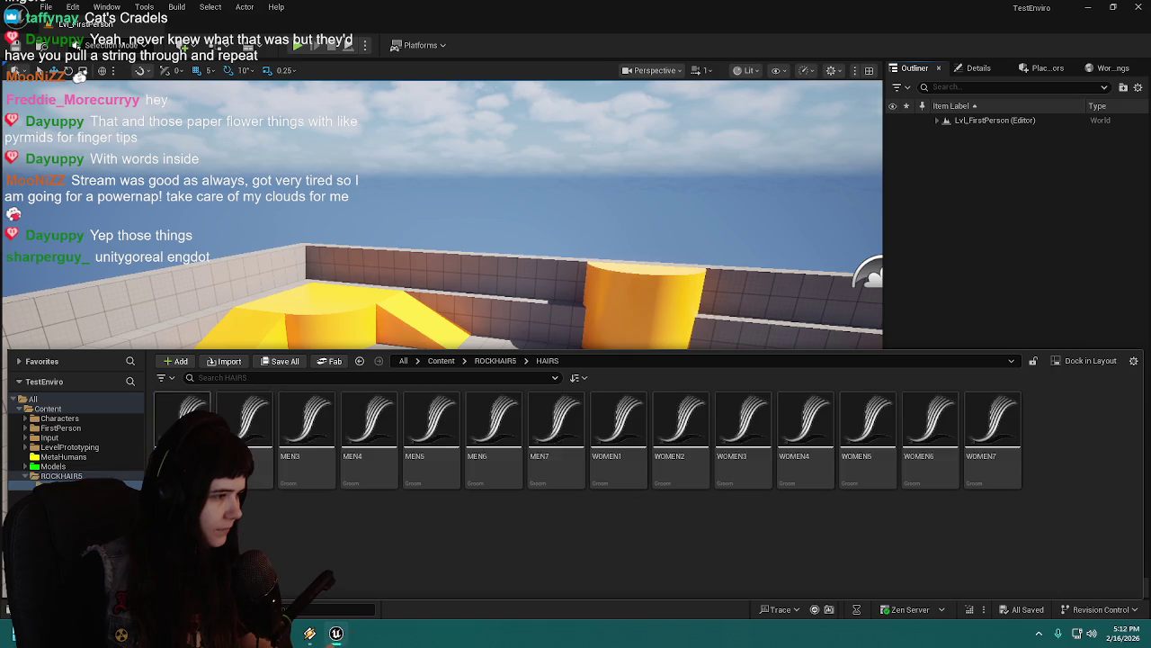
left_click(494, 361)
double_click(184, 422)
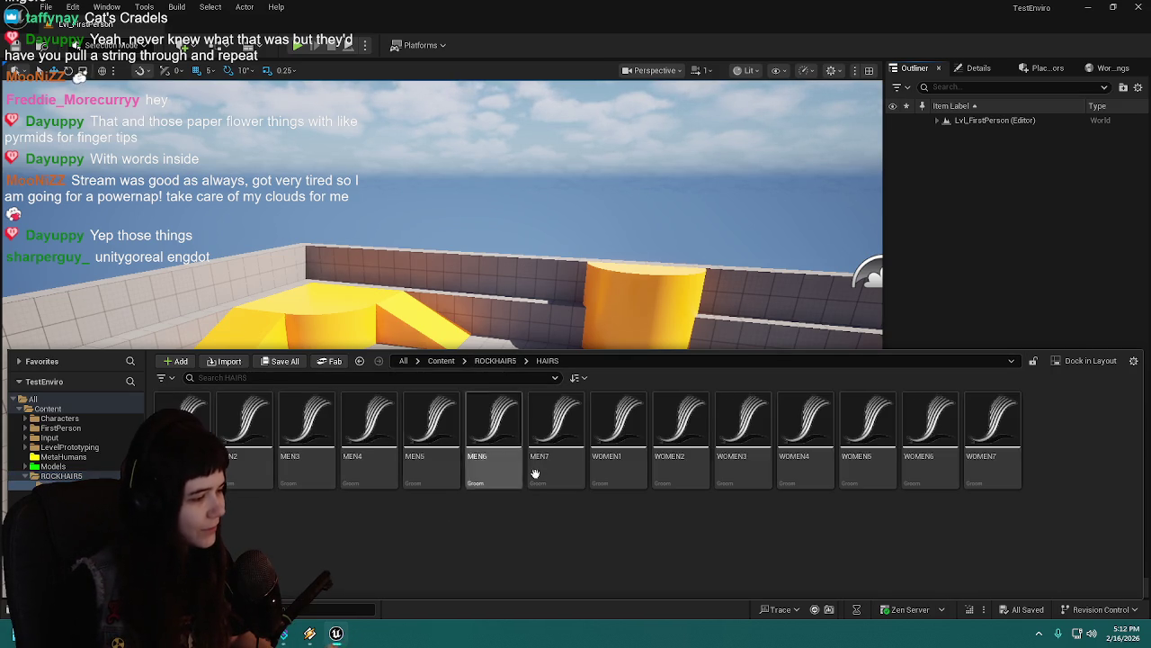
left_click(495, 361)
left_click(441, 360)
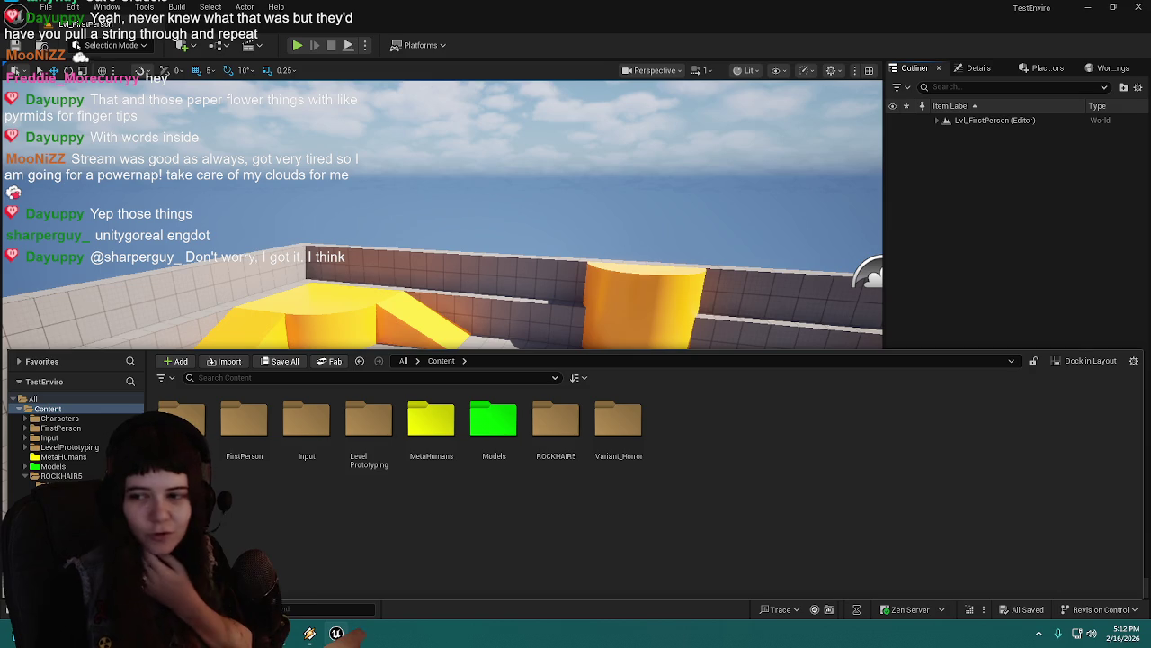
double_click(431, 421)
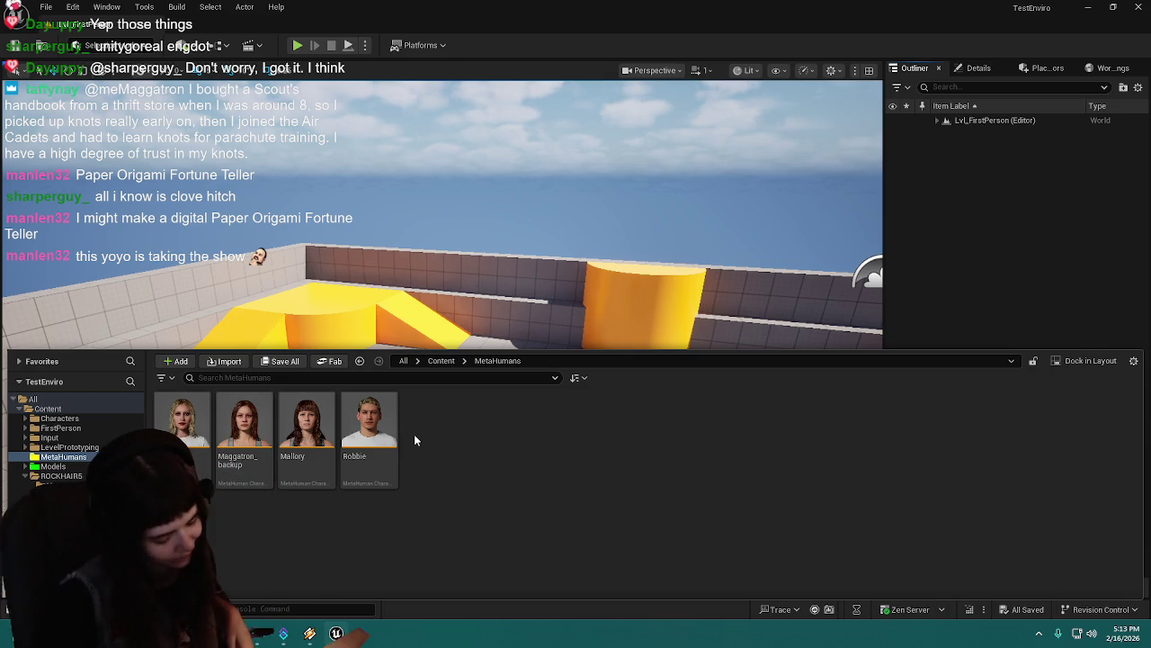
left_click(443, 361)
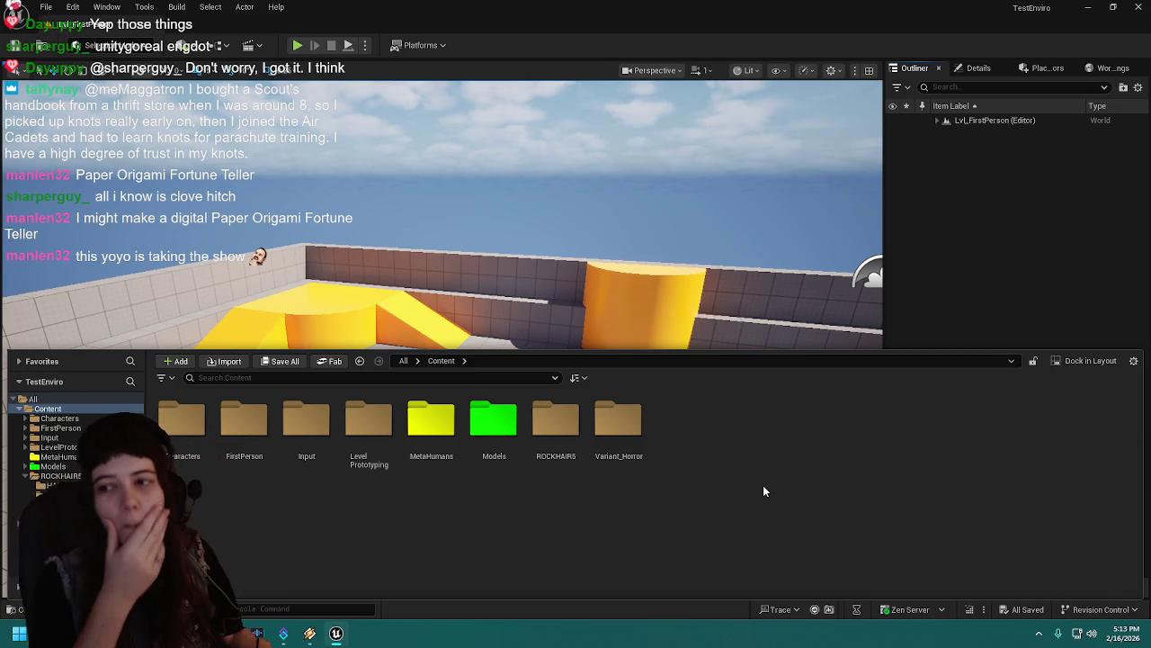
left_click(439, 427)
double_click(439, 428)
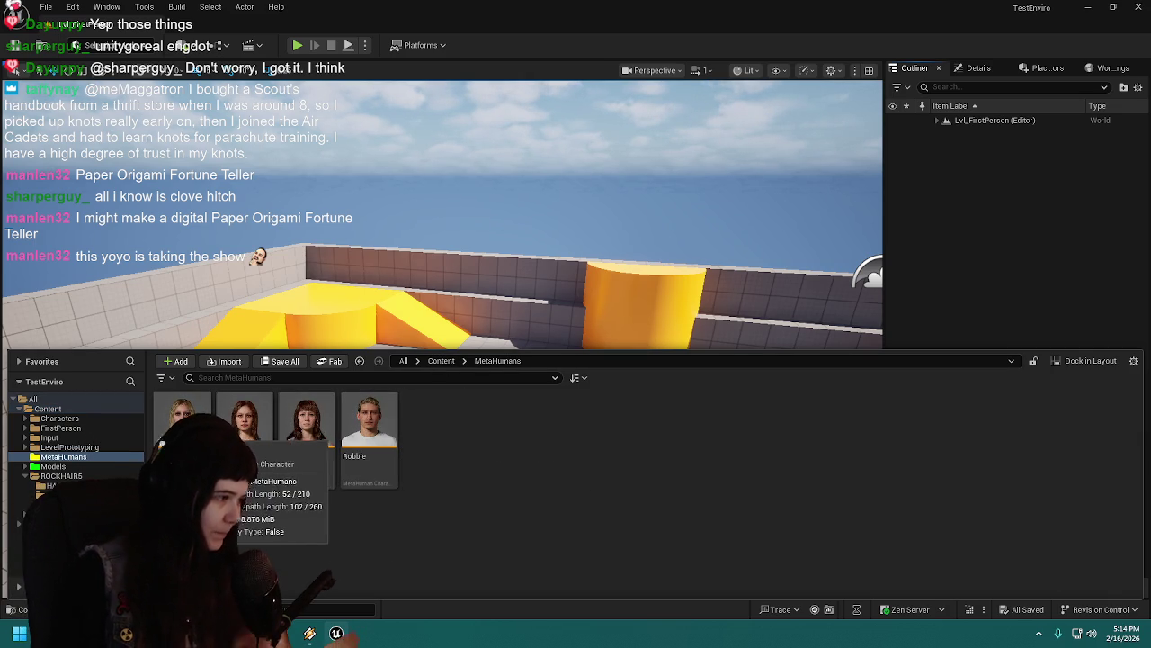
double_click(182, 420)
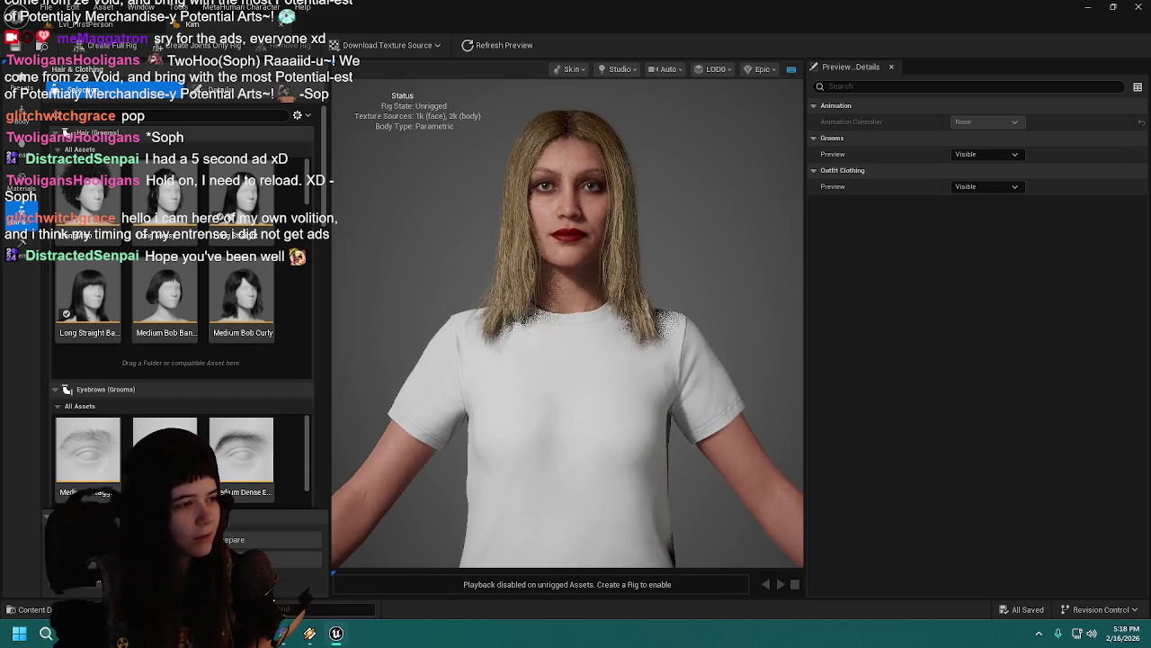
Step: Show the project's asset folders alongside the MetaHuman Character editor
left_click(34, 611)
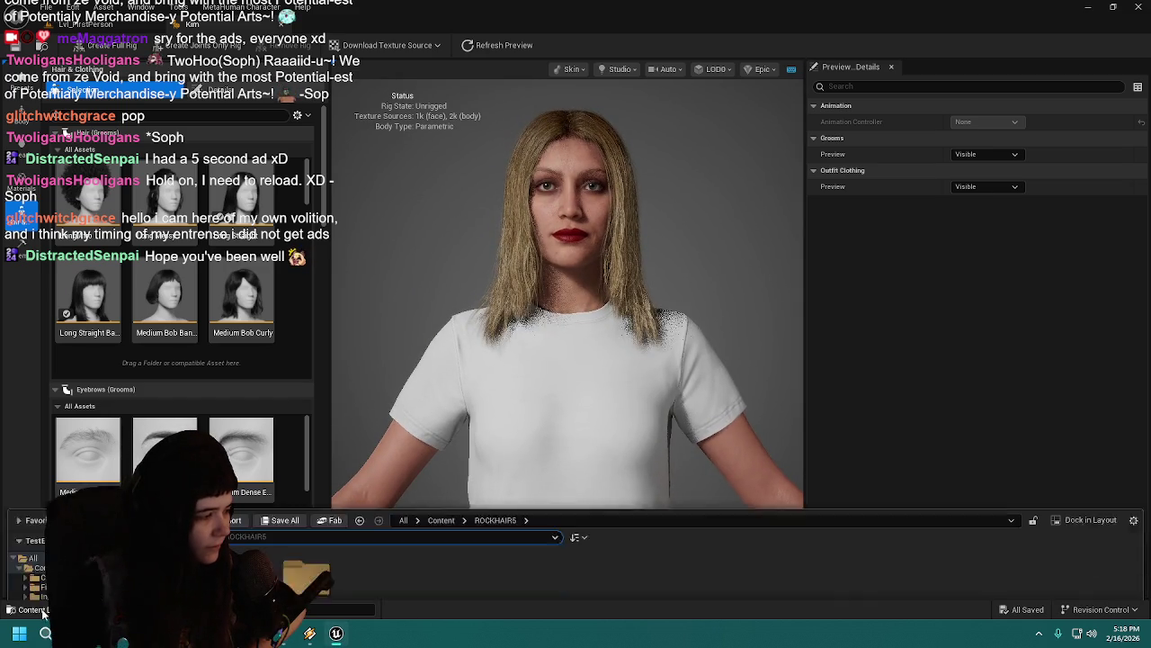
double_click(261, 440)
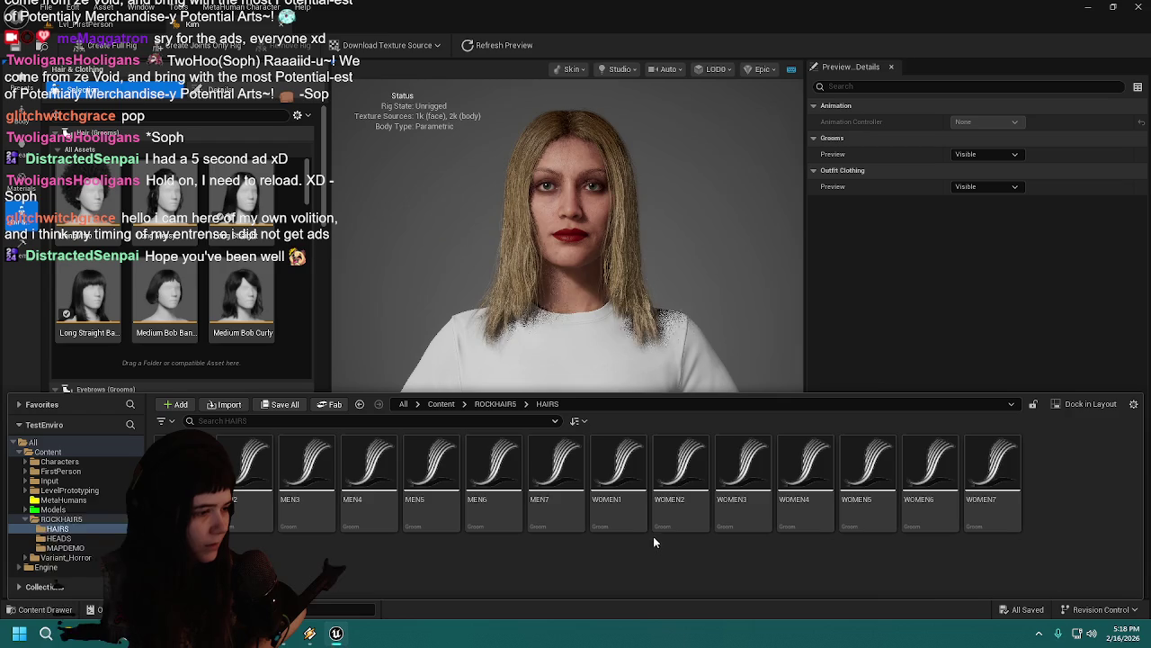
left_click(468, 524)
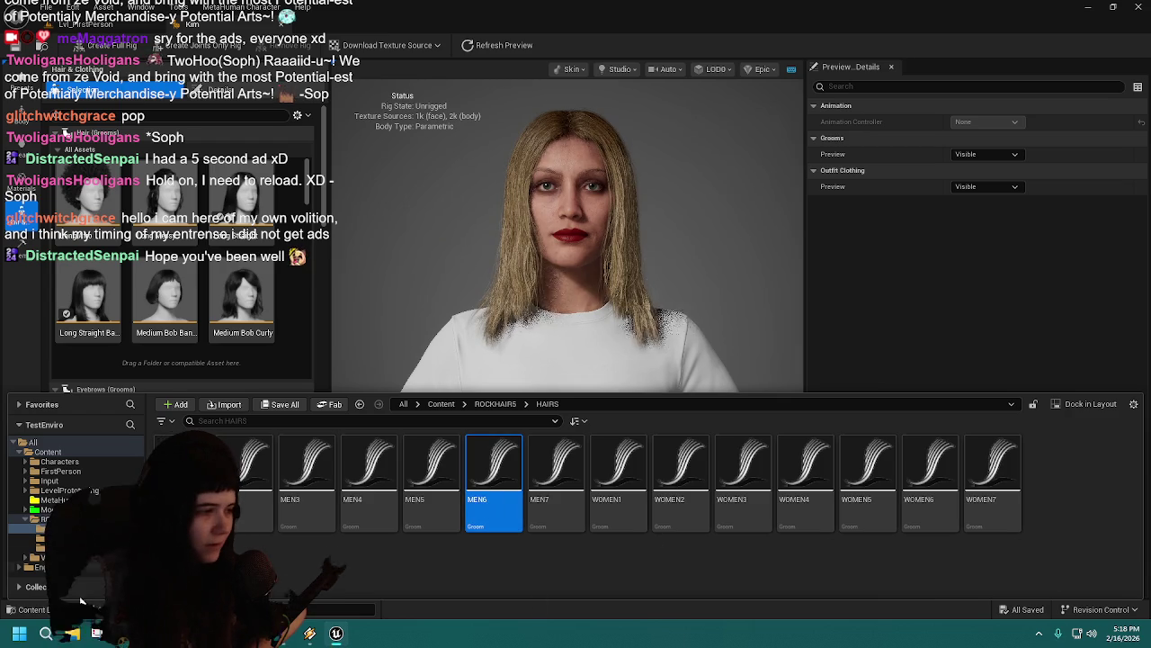
left_click(33, 611)
left_click(245, 302)
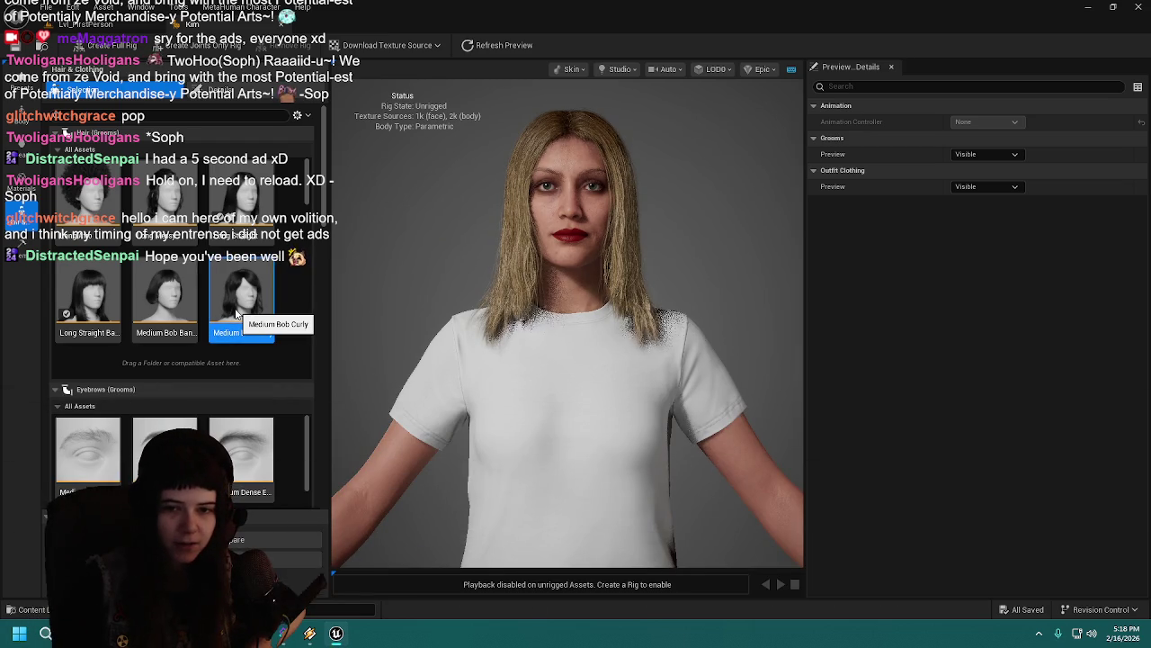
key("ctrl+space")
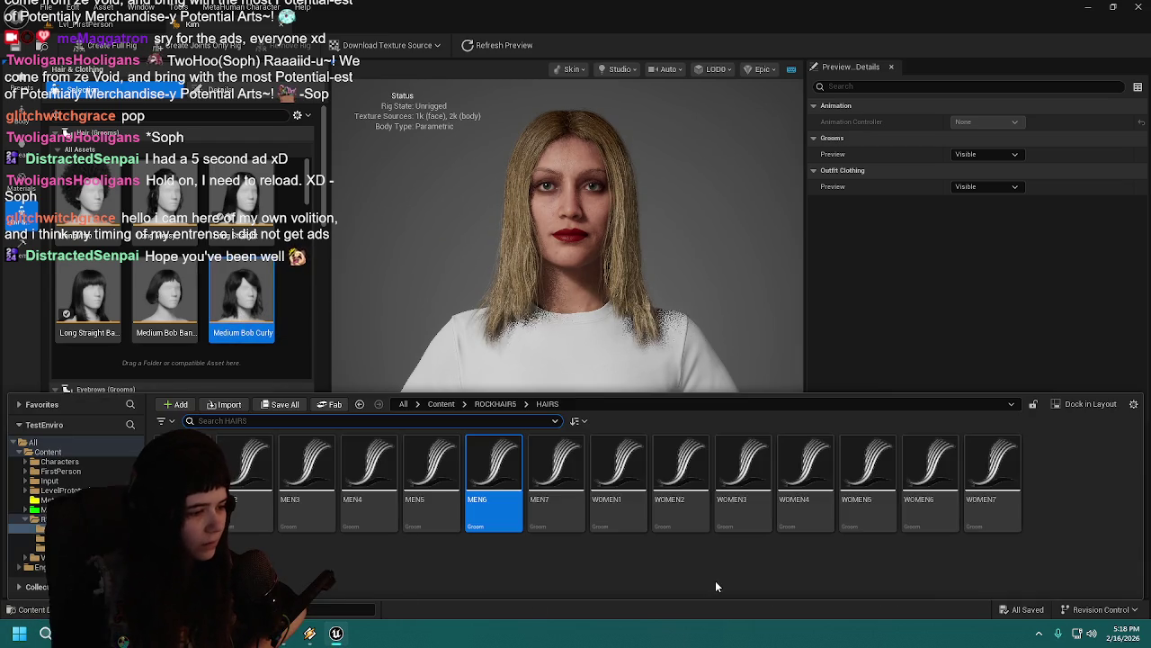
key("ctrl+space")
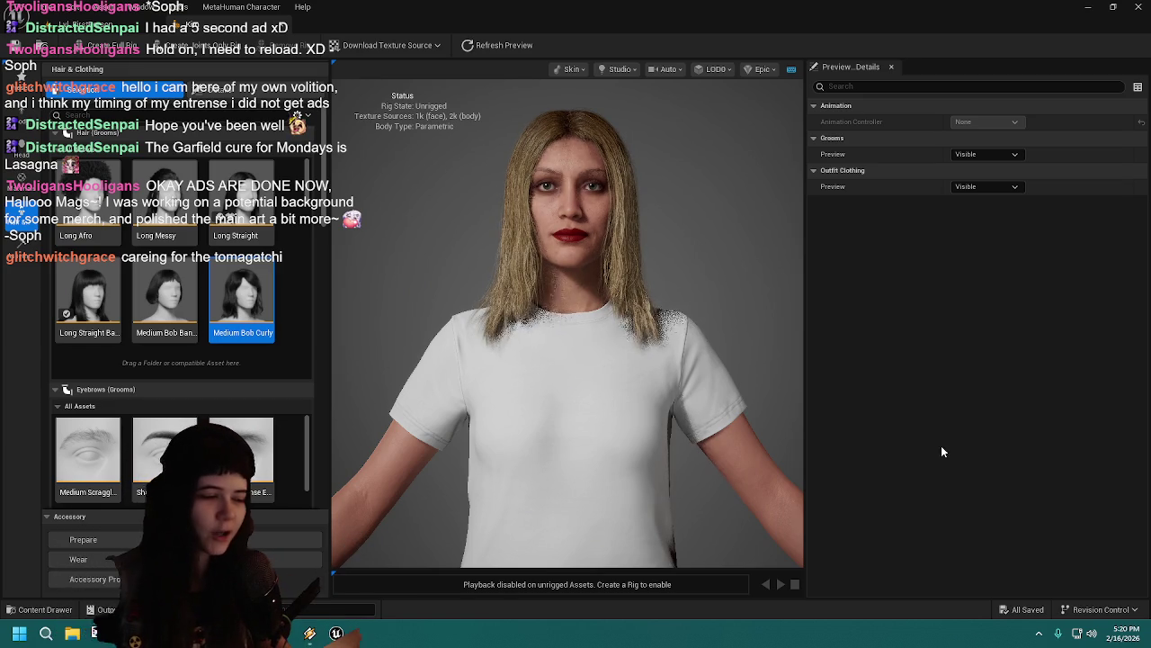
left_click(36, 609)
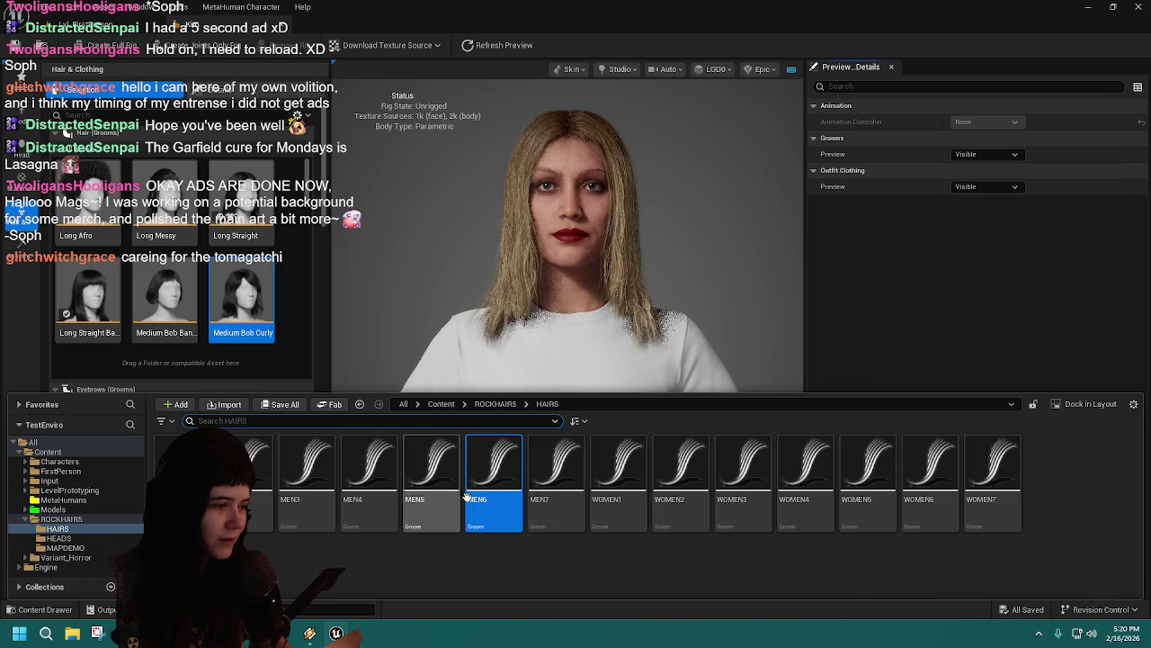
mouse_move(502, 486)
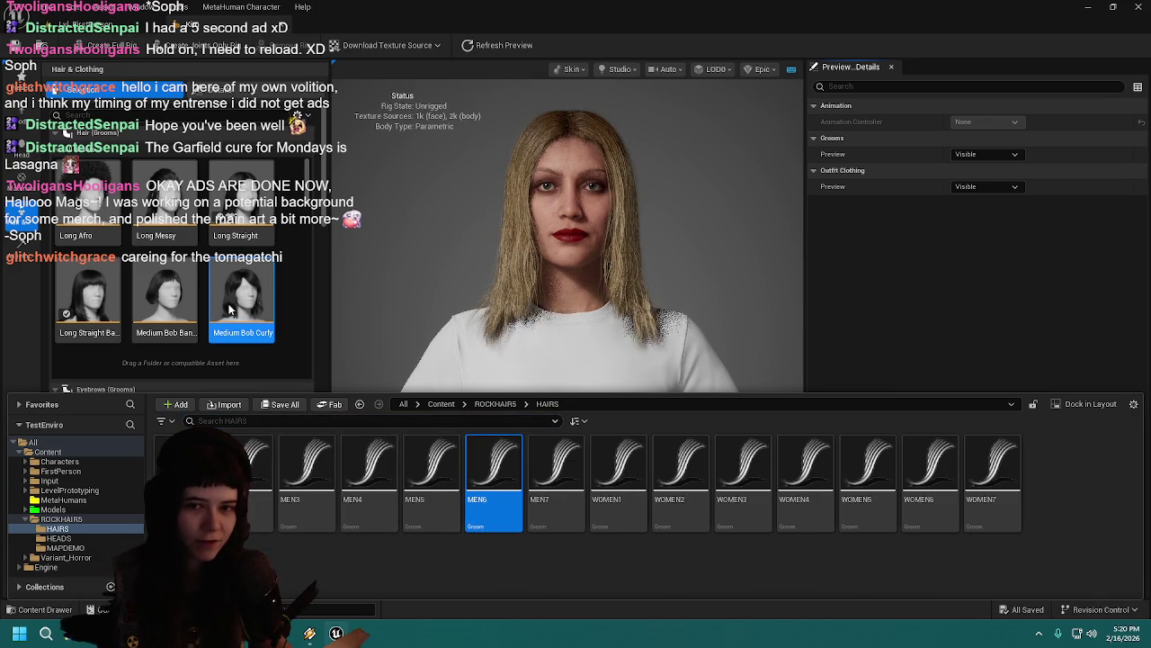
left_click(229, 304)
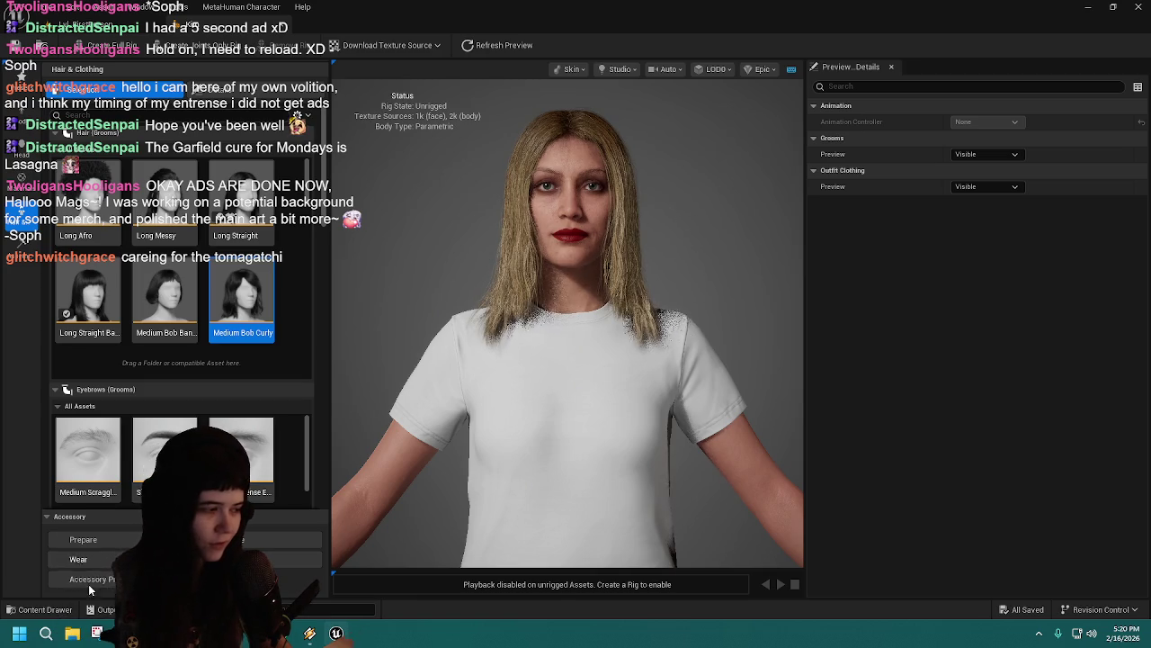
left_click(45, 609)
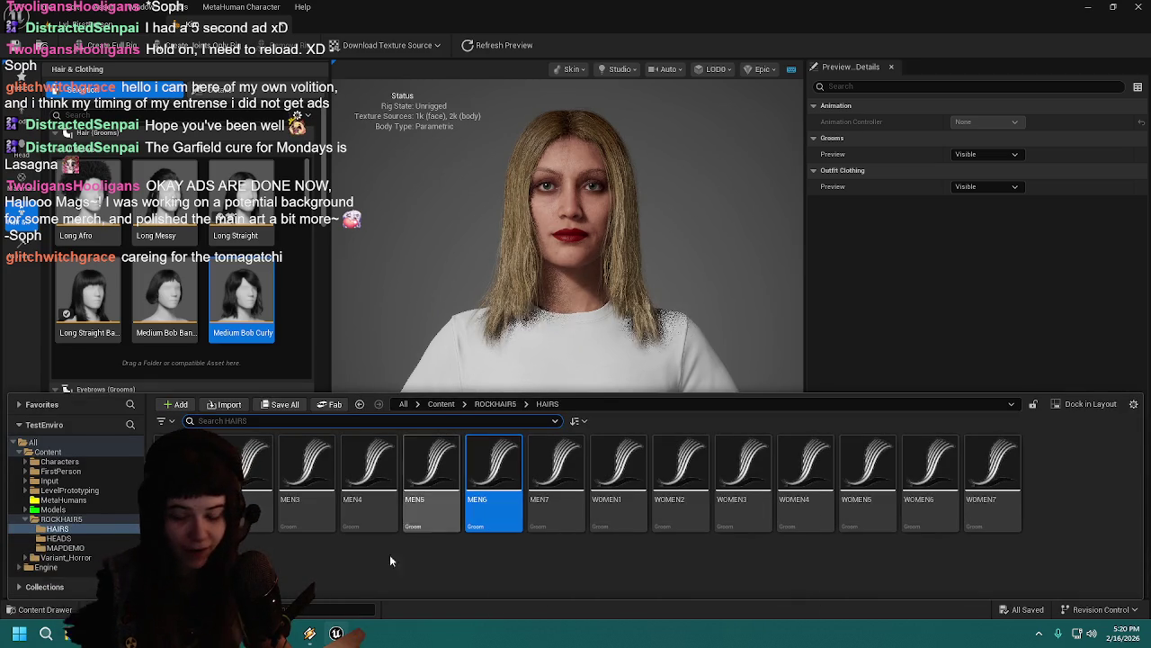
left_click(393, 496)
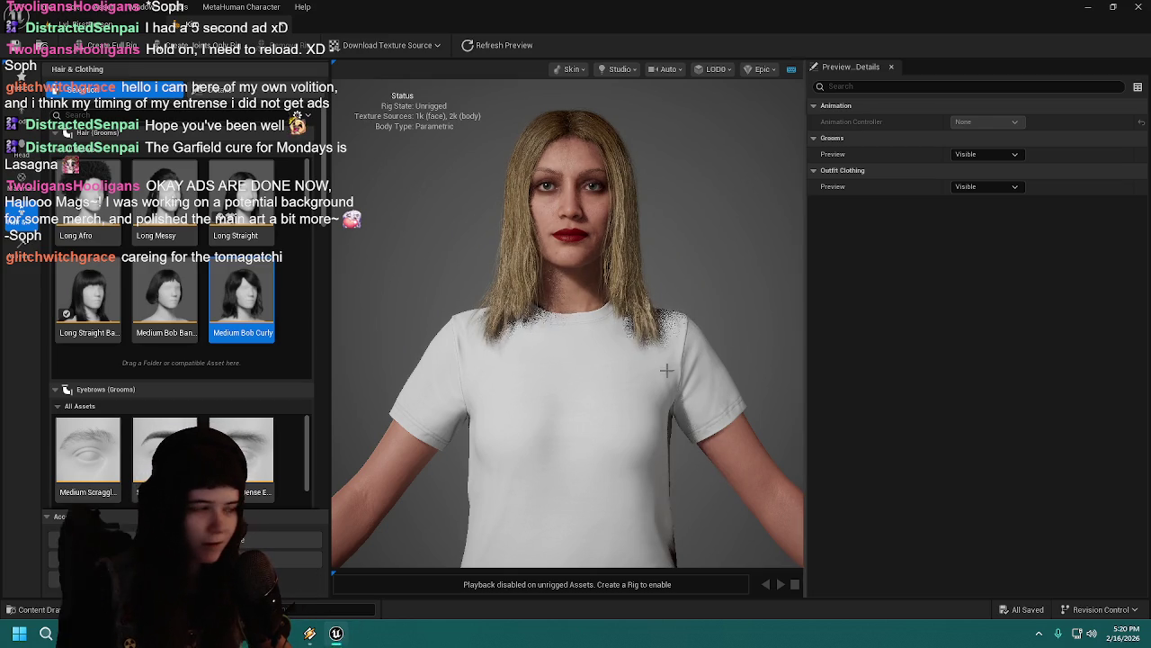
left_click(288, 272)
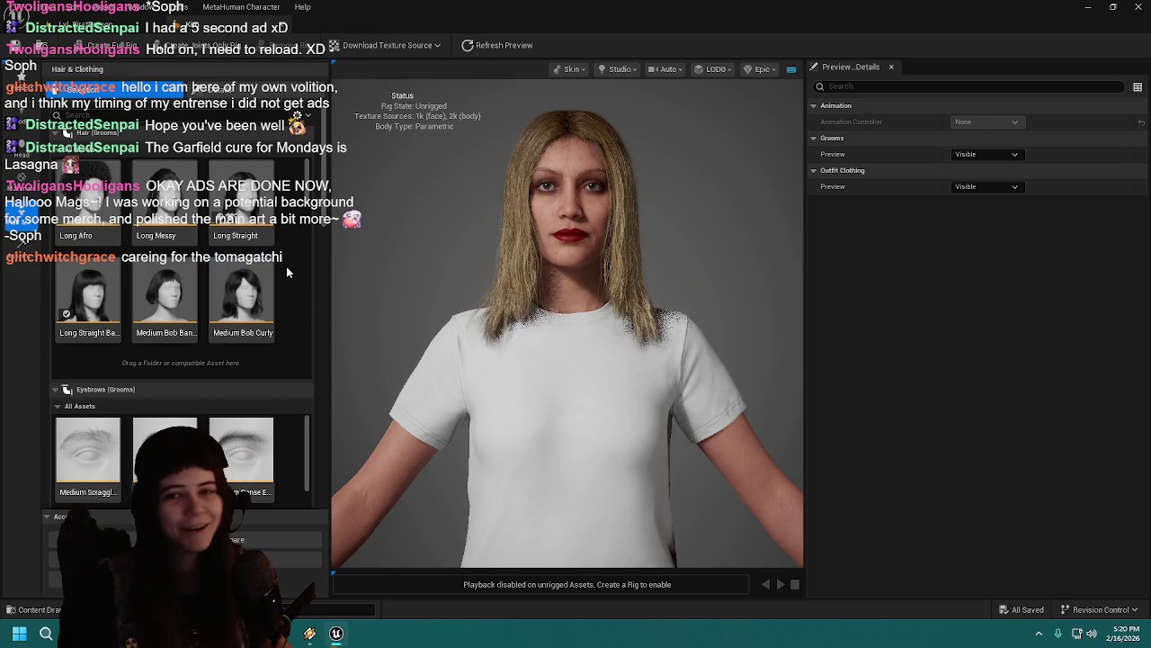